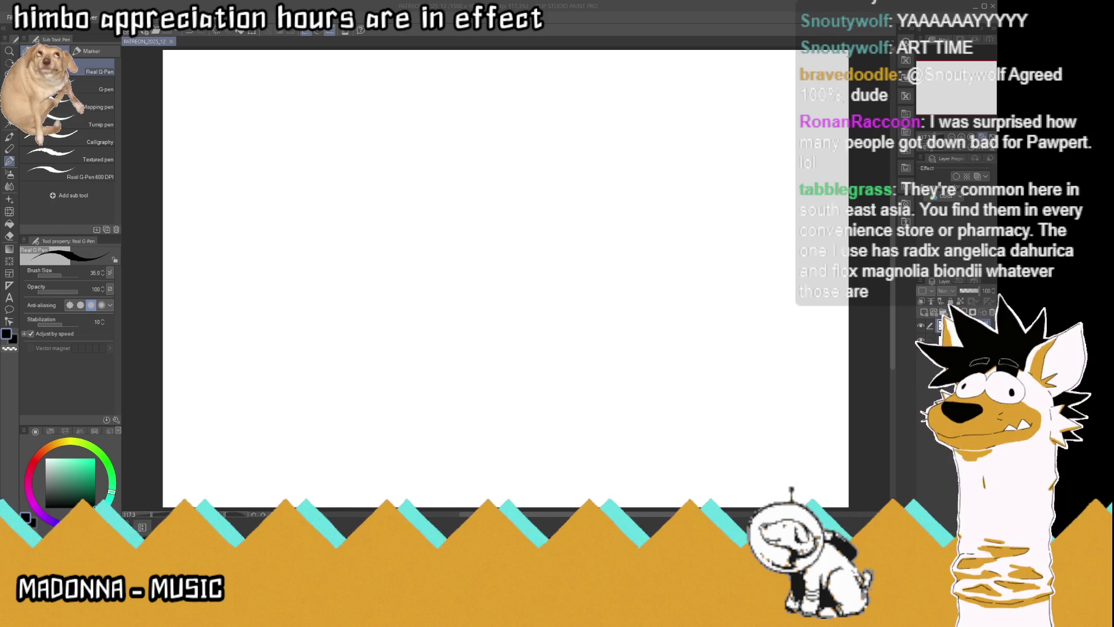
# Draw two test strokes with the Real G-Pen and undo both, leaving the canvas blank
pyautogui.hotkey('alt', 'Tab')
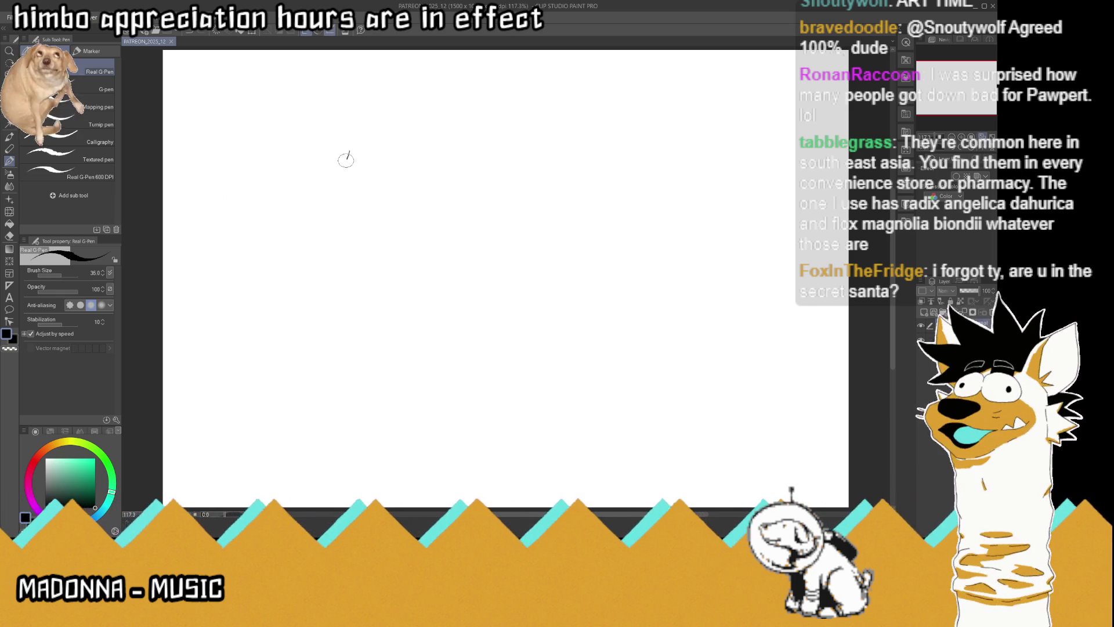
pyautogui.moveTo(348, 152); pyautogui.dragTo(430, 256)
pyautogui.hotkey('ctrl', 'z')
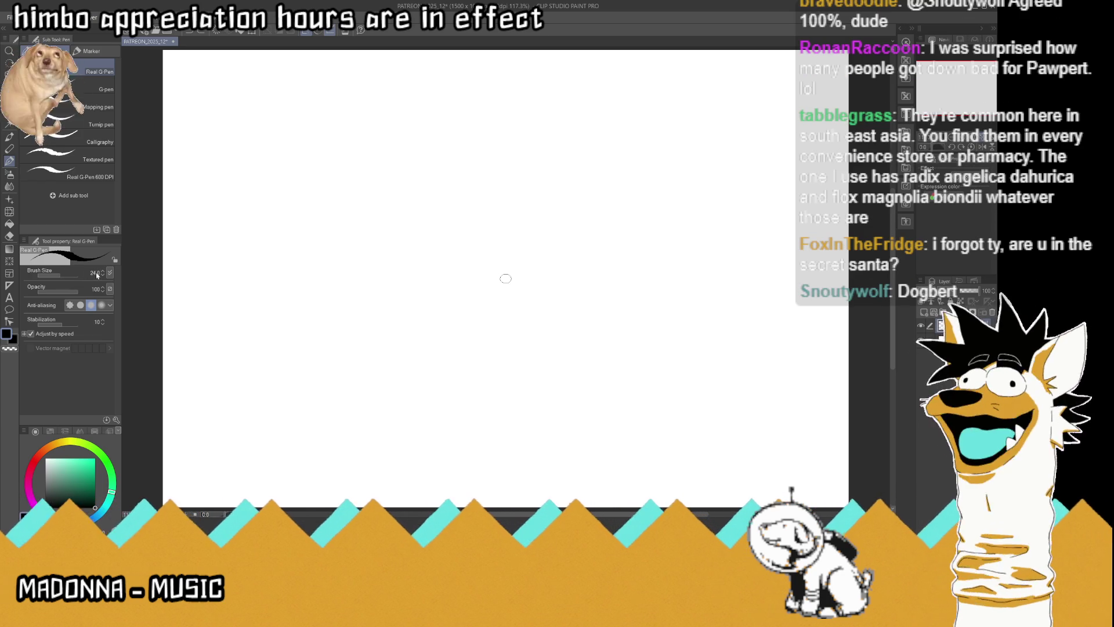
pyautogui.moveTo(535, 255)
pyautogui.mouseDown()
pyautogui.moveTo(595, 295)
pyautogui.moveTo(616, 378)
pyautogui.mouseUp()
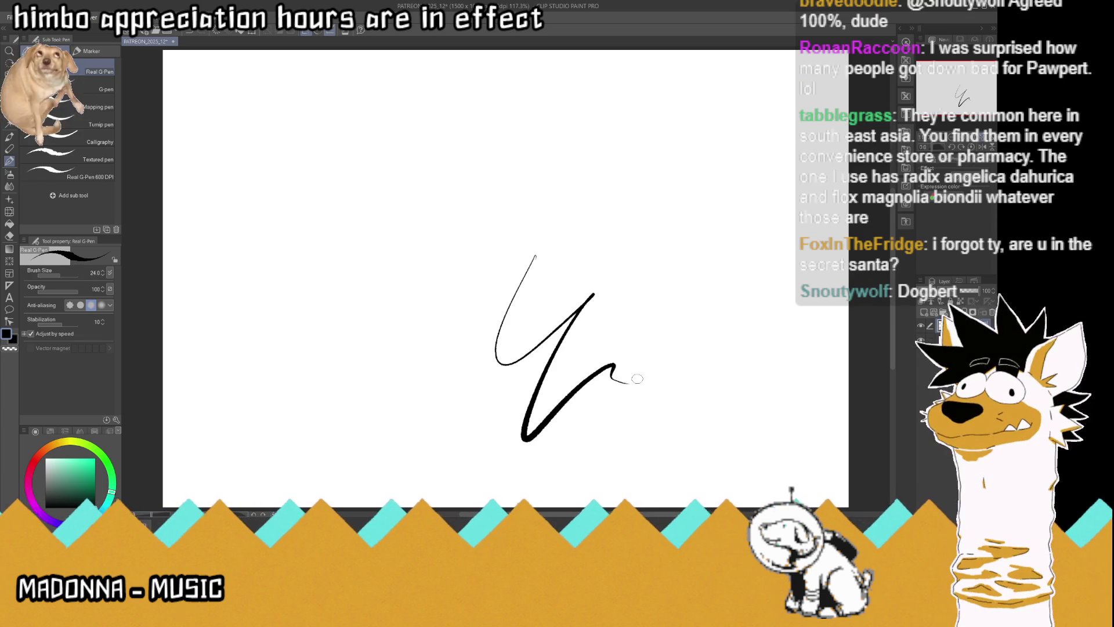
pyautogui.hotkey('ctrl', 'z')
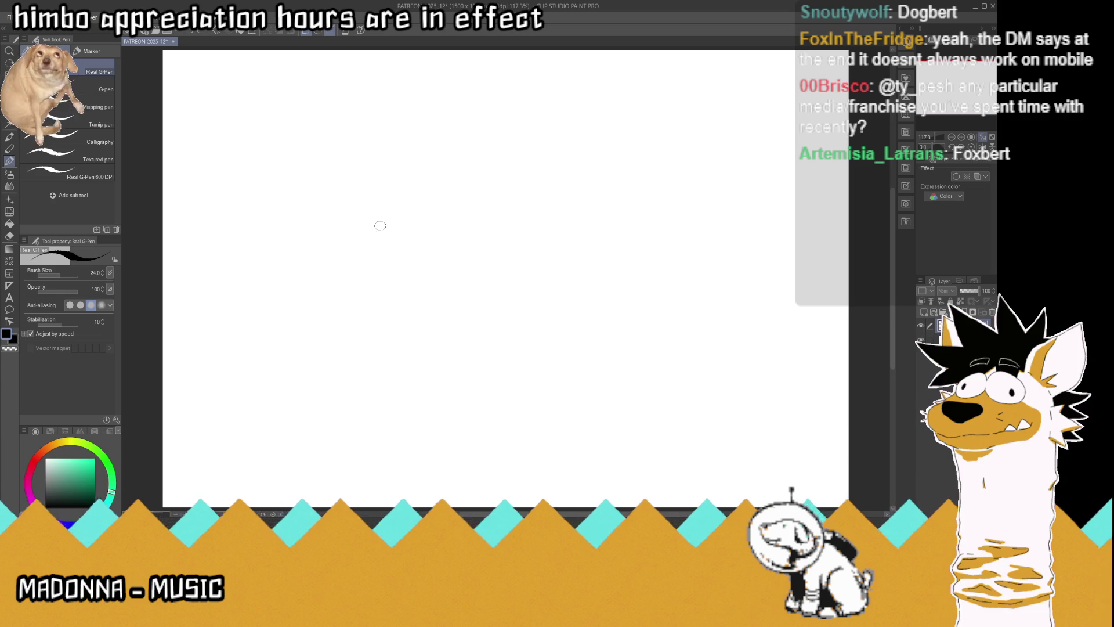
# Sketch the glasses with lens glints and outline the head and face
pyautogui.moveTo(389, 224)
pyautogui.mouseDown()
pyautogui.moveTo(383, 214)
pyautogui.moveTo(428, 219)
pyautogui.moveTo(404, 222)
pyautogui.moveTo(424, 225)
pyautogui.moveTo(411, 237)
pyautogui.moveTo(395, 213)
pyautogui.mouseUp()
pyautogui.moveTo(397, 221); pyautogui.dragTo(413, 210)
pyautogui.moveTo(415, 216)
pyautogui.mouseDown()
pyautogui.moveTo(363, 216)
pyautogui.moveTo(357, 226)
pyautogui.moveTo(414, 191)
pyautogui.mouseUp()
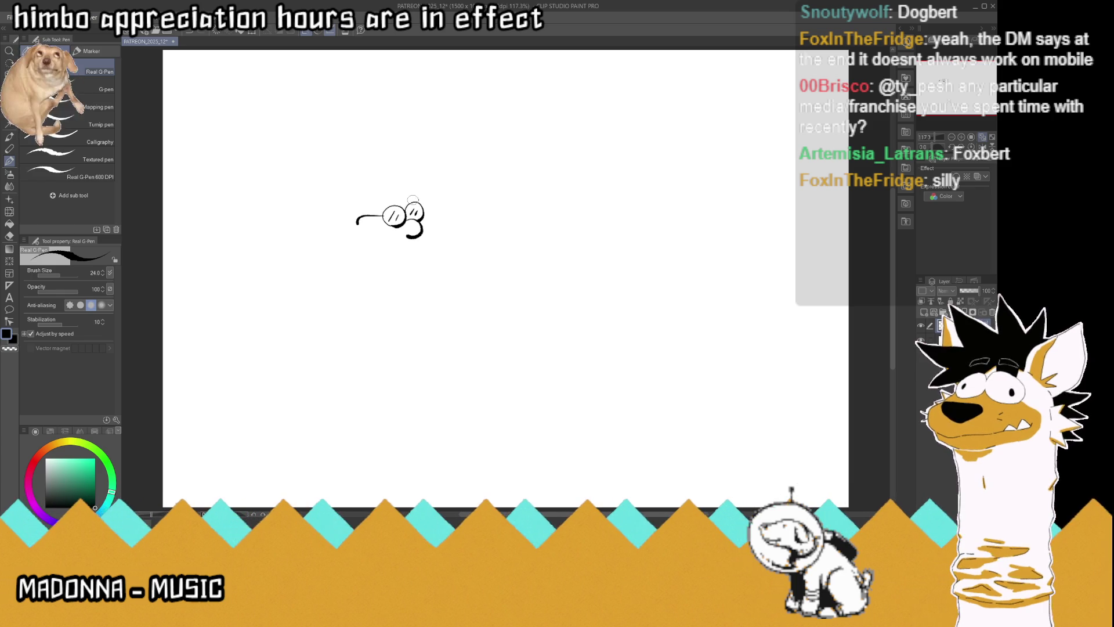
pyautogui.moveTo(364, 230)
pyautogui.mouseDown()
pyautogui.moveTo(354, 168)
pyautogui.moveTo(379, 183)
pyautogui.moveTo(372, 192)
pyautogui.moveTo(380, 183)
pyautogui.moveTo(352, 185)
pyautogui.moveTo(390, 169)
pyautogui.moveTo(420, 174)
pyautogui.moveTo(419, 189)
pyautogui.moveTo(421, 156)
pyautogui.mouseUp()
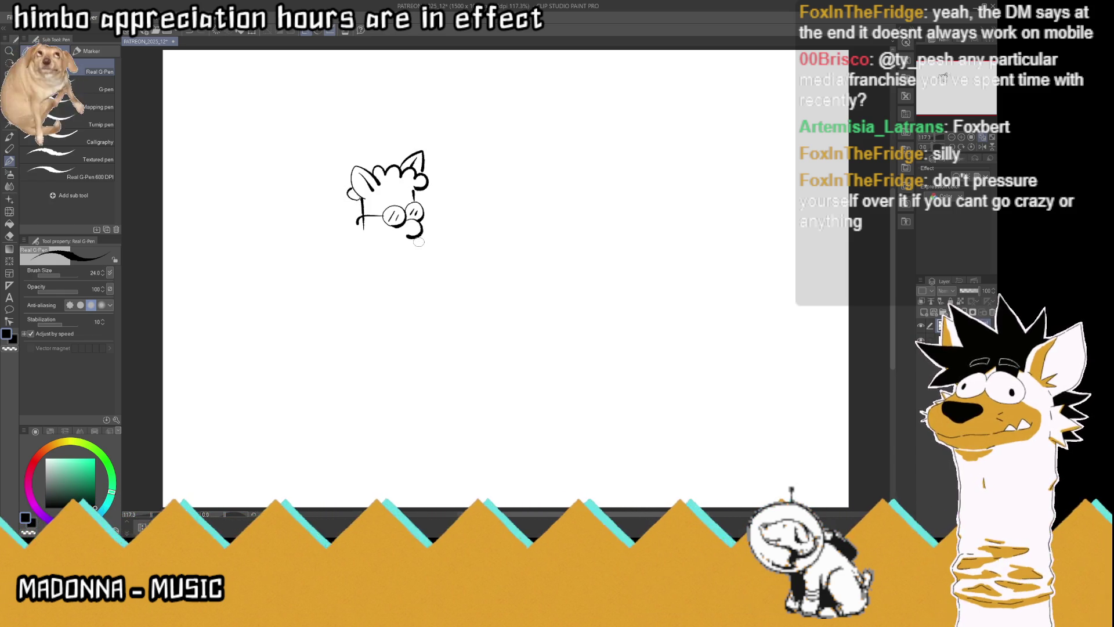
pyautogui.moveTo(417, 222)
pyautogui.mouseDown()
pyautogui.moveTo(431, 230)
pyautogui.moveTo(376, 240)
pyautogui.moveTo(419, 276)
pyautogui.mouseUp()
pyautogui.moveTo(363, 220)
pyautogui.mouseDown()
pyautogui.moveTo(366, 274)
pyautogui.moveTo(406, 293)
pyautogui.moveTo(366, 297)
pyautogui.mouseUp()
# Draw the collar, both shoulders and the torso sides
pyautogui.moveTo(369, 259)
pyautogui.mouseDown()
pyautogui.moveTo(363, 293)
pyautogui.moveTo(436, 296)
pyautogui.moveTo(422, 260)
pyautogui.moveTo(323, 323)
pyautogui.mouseUp()
pyautogui.moveTo(424, 262); pyautogui.dragTo(471, 326)
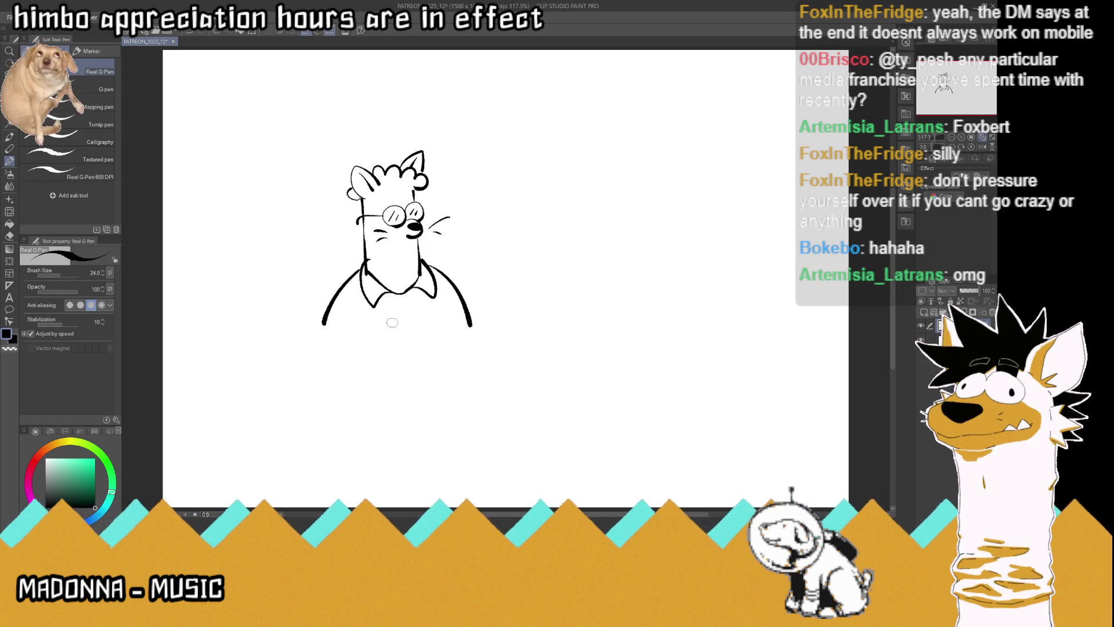
pyautogui.moveTo(356, 303); pyautogui.dragTo(361, 352)
pyautogui.moveTo(448, 302); pyautogui.dragTo(452, 341)
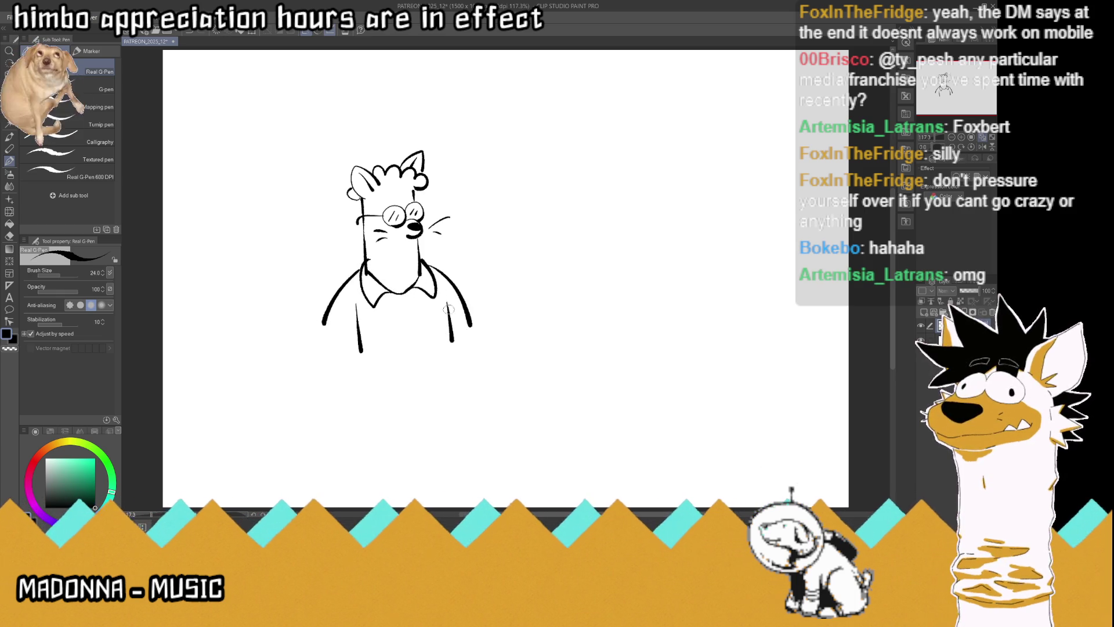
# Add flowers to the shirt, hide the sketch layer, and paste the mistletoe reference
pyautogui.moveTo(371, 323)
pyautogui.mouseDown()
pyautogui.moveTo(381, 335)
pyautogui.moveTo(376, 313)
pyautogui.moveTo(399, 312)
pyautogui.moveTo(400, 352)
pyautogui.moveTo(371, 343)
pyautogui.moveTo(402, 334)
pyautogui.moveTo(400, 344)
pyautogui.mouseUp()
pyautogui.moveTo(443, 312)
pyautogui.mouseDown()
pyautogui.moveTo(448, 334)
pyautogui.moveTo(431, 306)
pyautogui.moveTo(442, 287)
pyautogui.moveTo(458, 296)
pyautogui.moveTo(458, 316)
pyautogui.mouseUp()
pyautogui.moveTo(330, 332)
pyautogui.mouseDown()
pyautogui.moveTo(340, 316)
pyautogui.moveTo(361, 344)
pyautogui.moveTo(356, 364)
pyautogui.mouseUp()
pyautogui.moveTo(339, 338)
pyautogui.mouseDown()
pyautogui.moveTo(322, 339)
pyautogui.moveTo(343, 335)
pyautogui.mouseUp()
pyautogui.moveTo(463, 308); pyautogui.dragTo(477, 345)
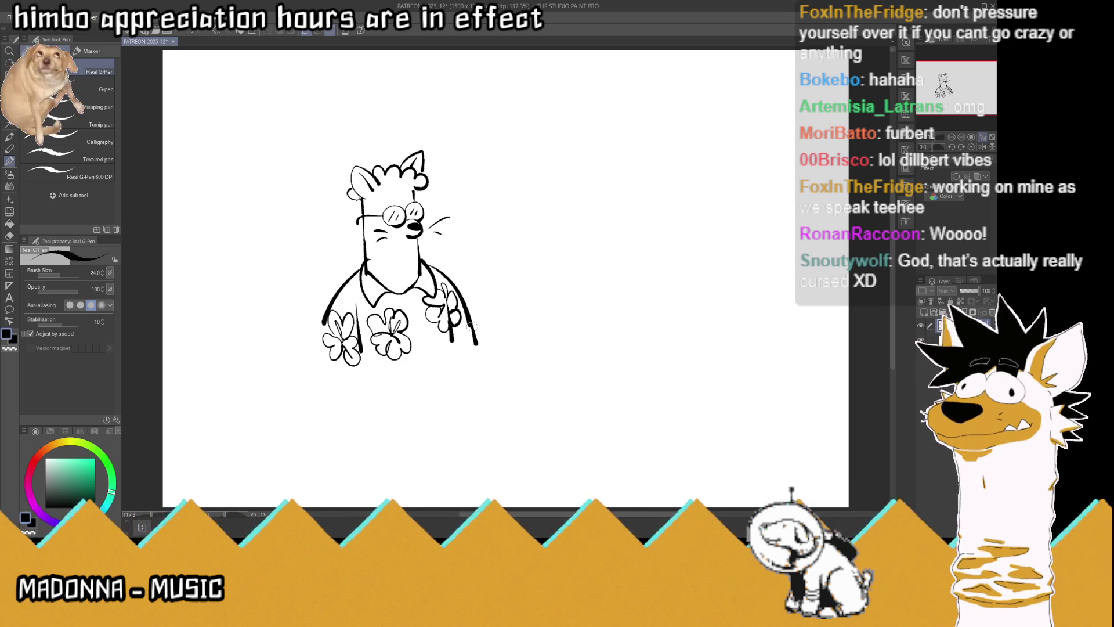
pyautogui.click(921, 326)
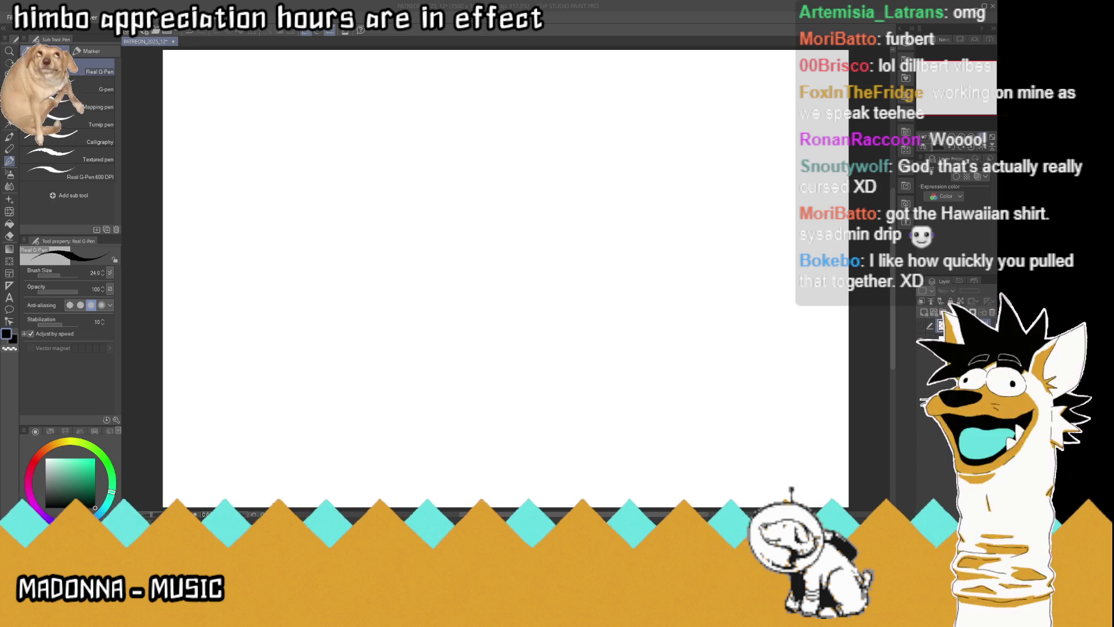
pyautogui.hotkey('ctrl', 'v')
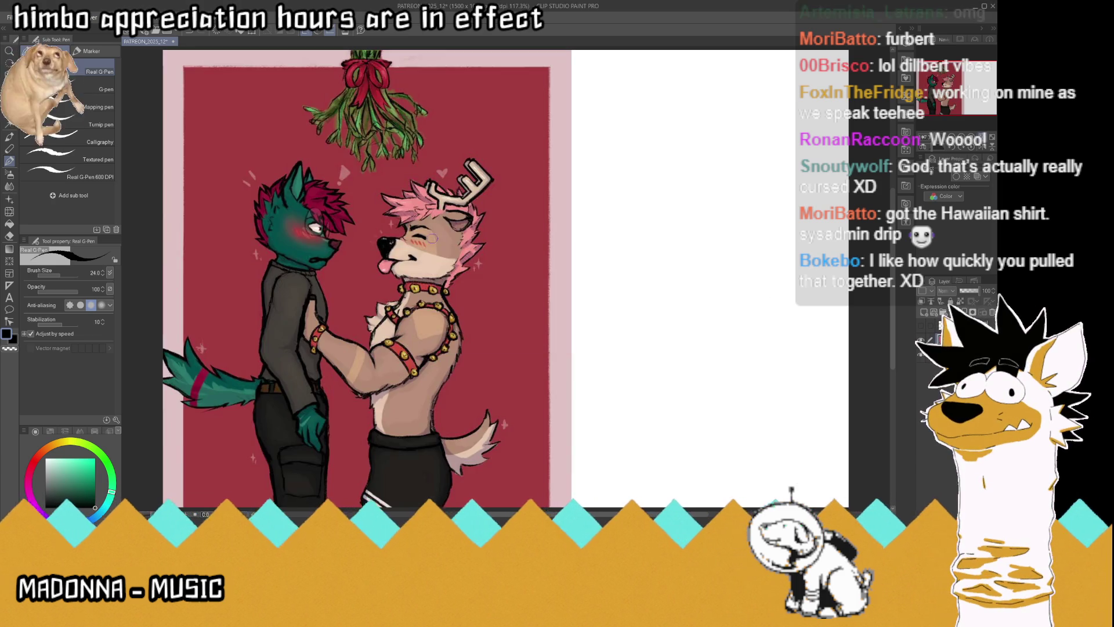
# Shrink the pasted mistletoe reference to 67% and confirm its placement
pyautogui.scroll(-3, 531, 370)
pyautogui.hotkey('ctrl', 't')
pyautogui.moveTo(492, 408); pyautogui.dragTo(439, 325)
pyautogui.click(354, 342)
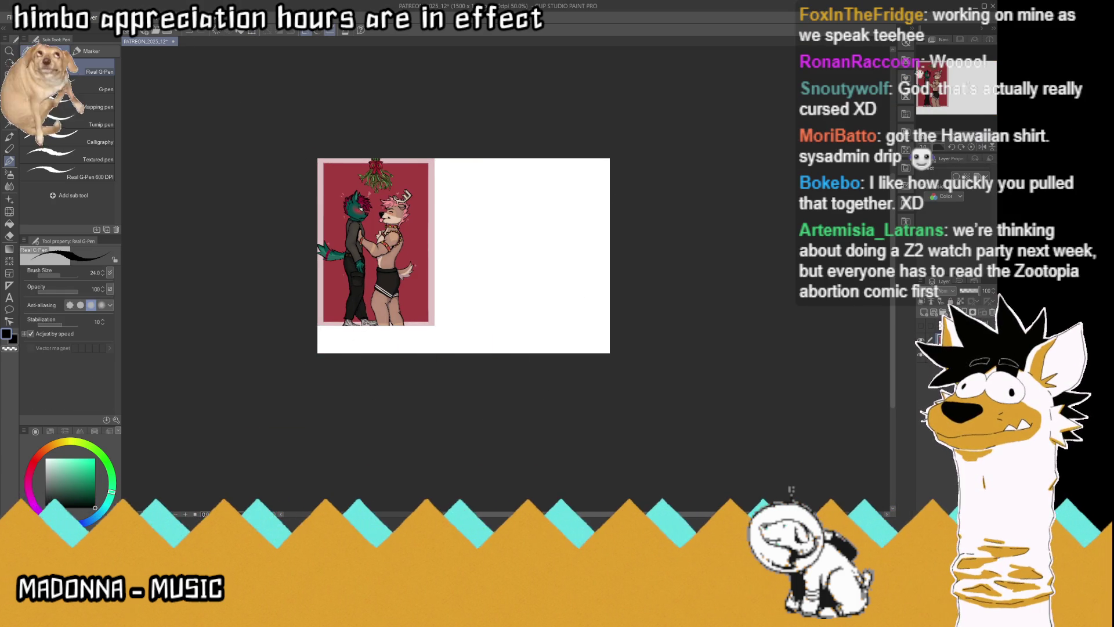
pyautogui.click(953, 149)
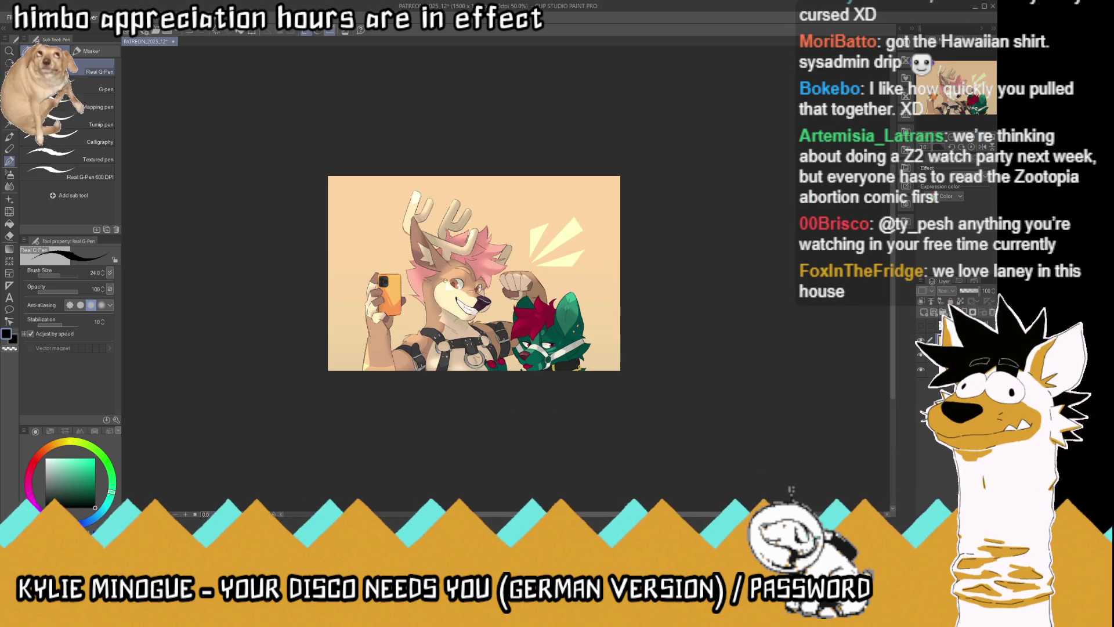
# Begin transforming the selfie reference and fit the whole canvas in the window
pyautogui.hotkey('ctrl', 't')
pyautogui.hotkey('ctrl', '-')
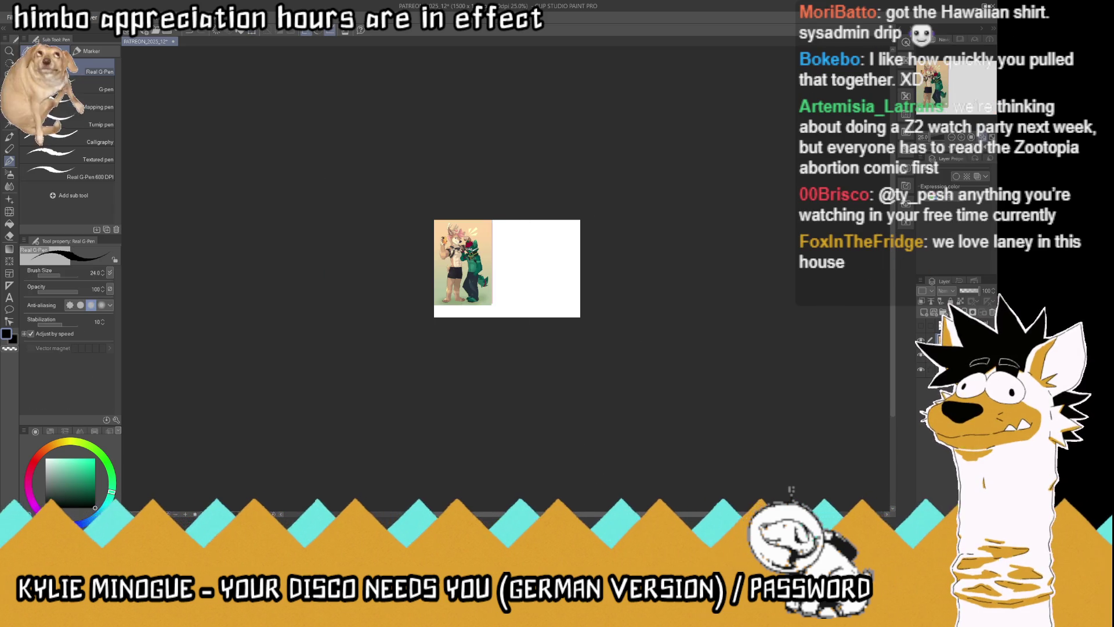
pyautogui.hotkey('ctrl', '0')
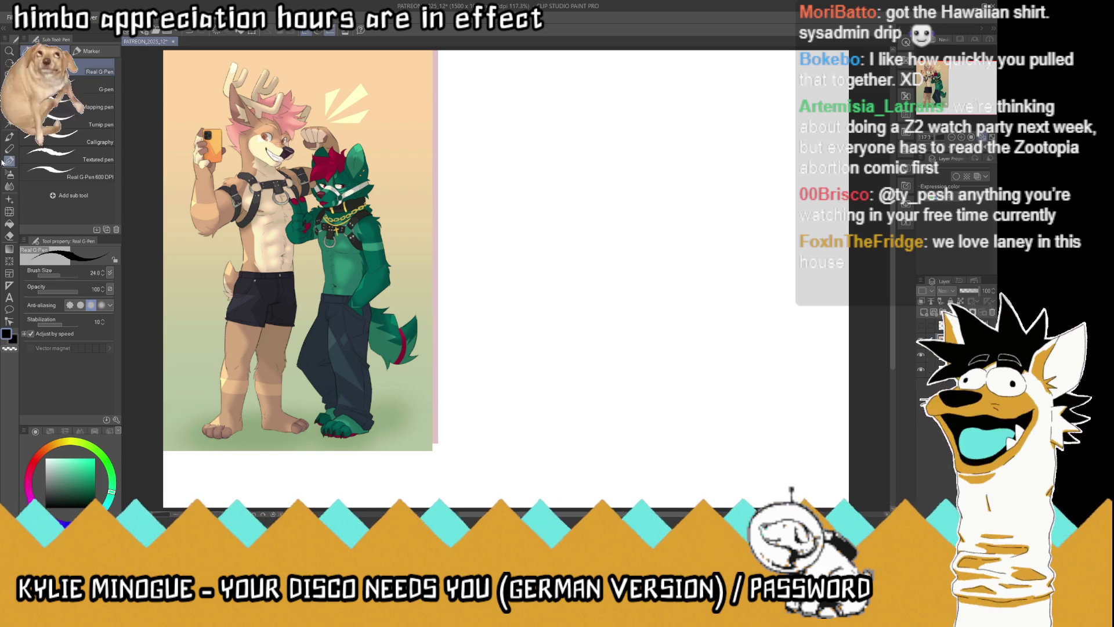
pyautogui.click(8, 88)
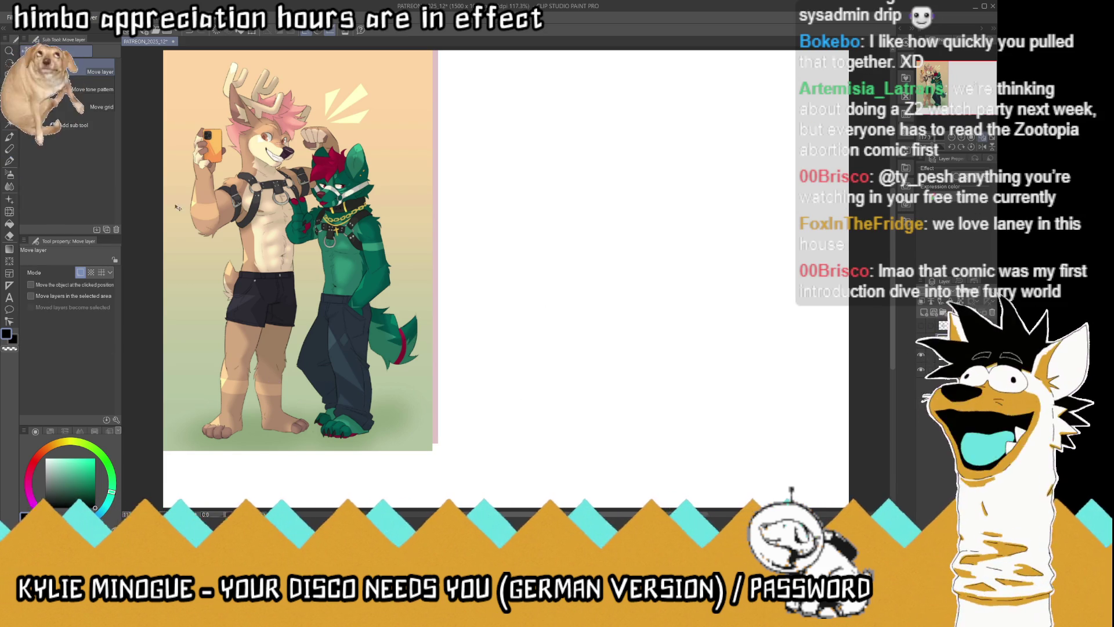
# Crop the left, right, top and bottom edges off the reference image
pyautogui.click(8, 111)
pyautogui.scroll(-3, 365, 208)
pyautogui.moveTo(188, 82); pyautogui.dragTo(254, 420)
pyautogui.press('Delete')
pyautogui.moveTo(469, 86)
pyautogui.mouseDown()
pyautogui.moveTo(381, 406)
pyautogui.moveTo(402, 423)
pyautogui.mouseUp()
pyautogui.press('Delete')
pyautogui.moveTo(226, 80)
pyautogui.mouseDown()
pyautogui.moveTo(470, 134)
pyautogui.moveTo(505, 137)
pyautogui.moveTo(503, 113)
pyautogui.mouseUp()
pyautogui.press('Delete')
pyautogui.moveTo(241, 389)
pyautogui.mouseDown()
pyautogui.moveTo(409, 369)
pyautogui.moveTo(447, 352)
pyautogui.mouseUp()
pyautogui.press('Delete')
pyautogui.hotkey('ctrl', 'd')
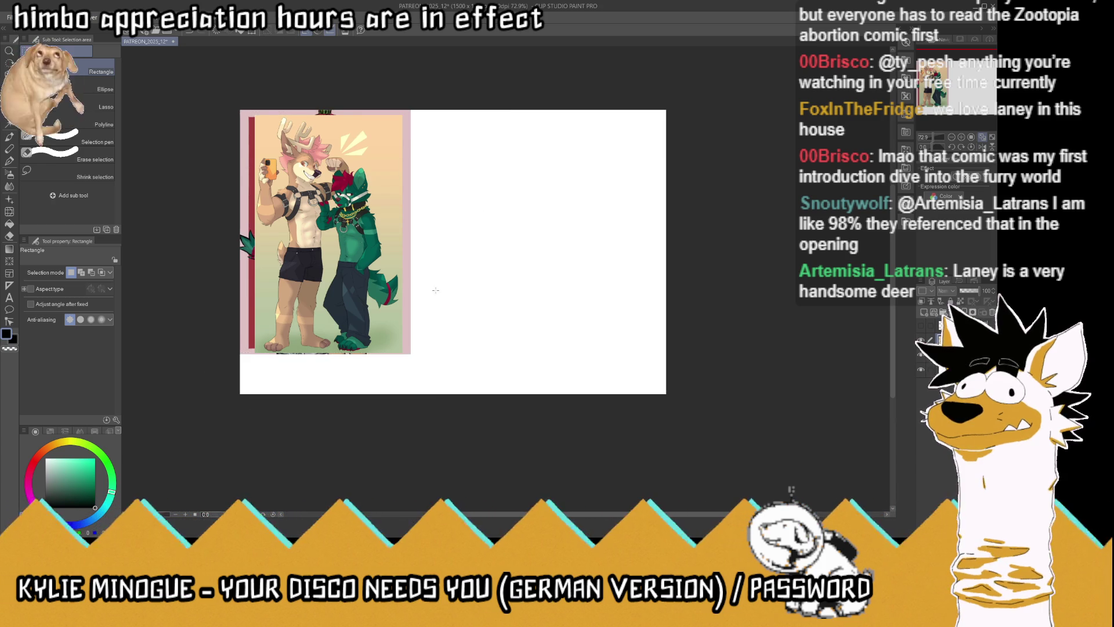
pyautogui.scroll(3, 388, 303)
pyautogui.scroll(-3, 371, 347)
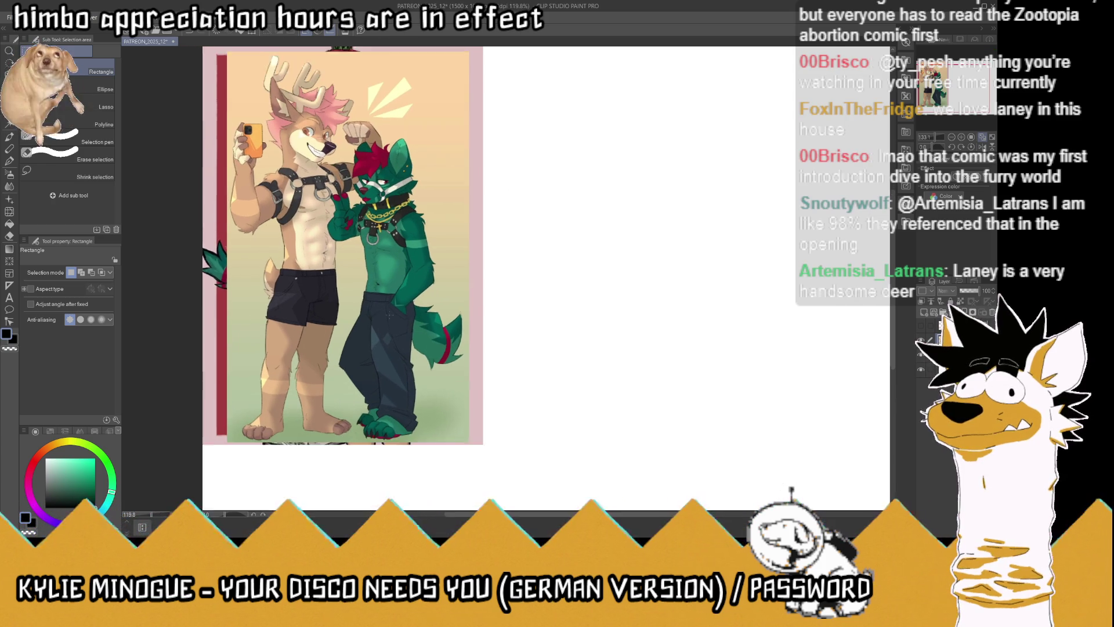
# Shrink the selfie reference to 69% and move it lower on the canvas
pyautogui.hotkey('ctrl', 't')
pyautogui.moveTo(267, 118); pyautogui.dragTo(323, 208)
pyautogui.moveTo(366, 406); pyautogui.dragTo(366, 439)
pyautogui.press('Return')
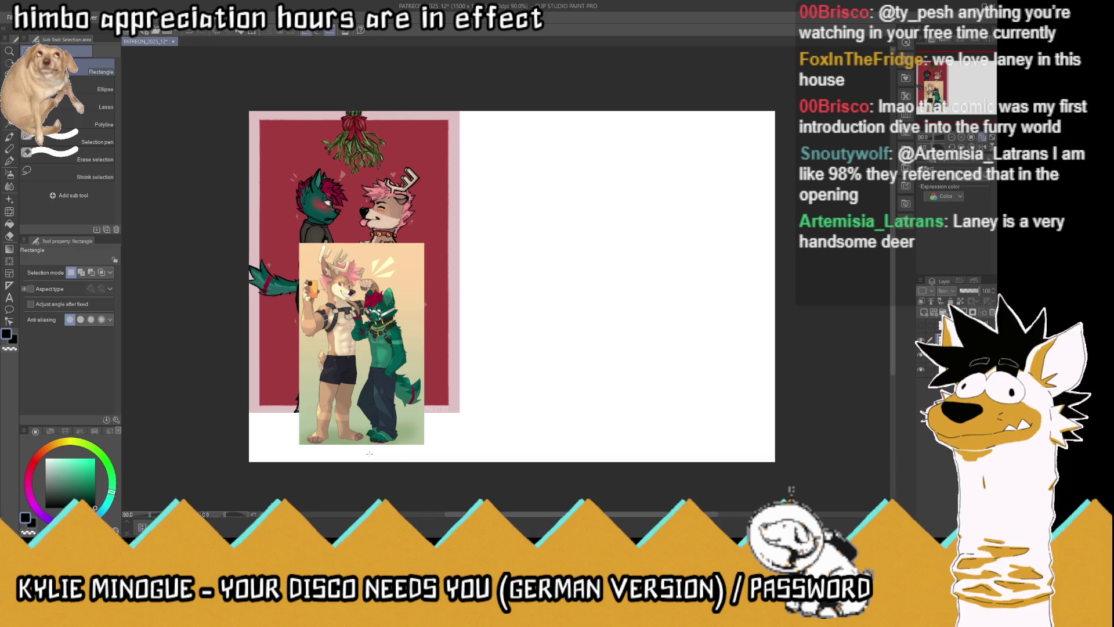
pyautogui.press('Delete')
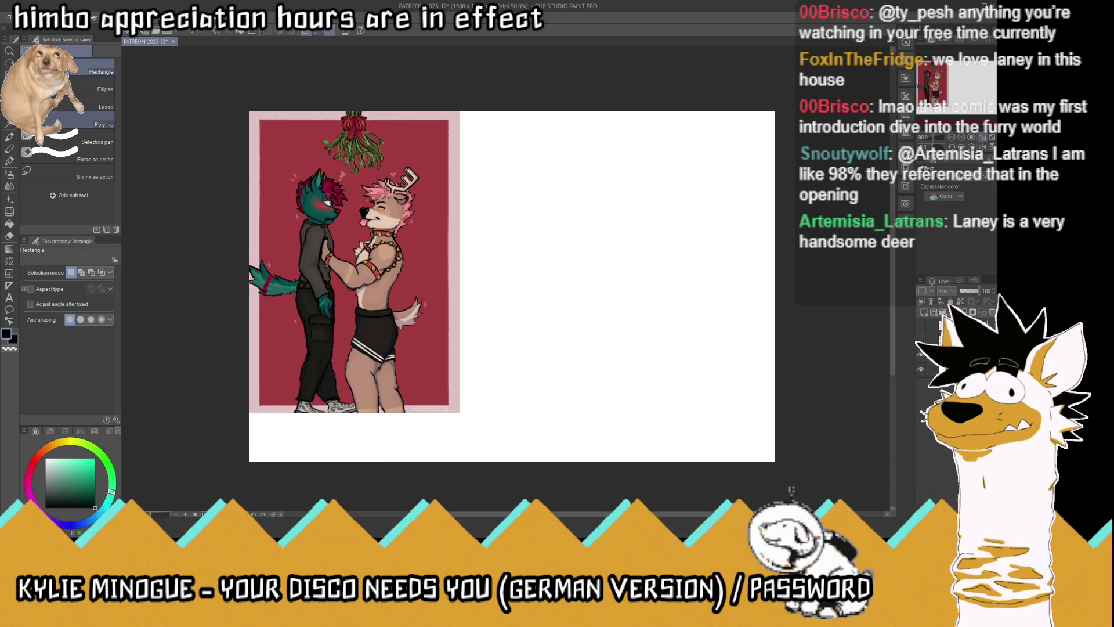
# Trim the mistletoe art's top, right and left edges and move it to the top-left corner
pyautogui.moveTo(249, 111); pyautogui.dragTo(557, 163)
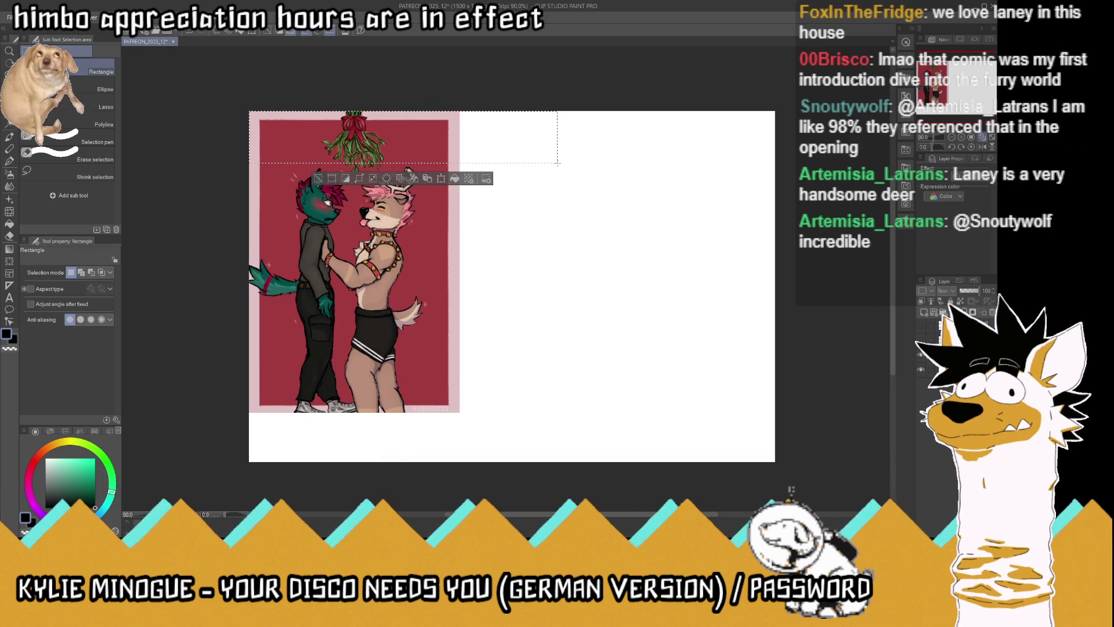
pyautogui.press('Delete')
pyautogui.moveTo(595, 77)
pyautogui.mouseDown()
pyautogui.moveTo(453, 427)
pyautogui.moveTo(424, 446)
pyautogui.moveTo(426, 456)
pyautogui.mouseUp()
pyautogui.press('Delete')
pyautogui.hotkey('ctrl', 'd')
pyautogui.moveTo(213, 123)
pyautogui.mouseDown()
pyautogui.moveTo(323, 406)
pyautogui.moveTo(303, 401)
pyautogui.moveTo(292, 456)
pyautogui.mouseUp()
pyautogui.press('Delete')
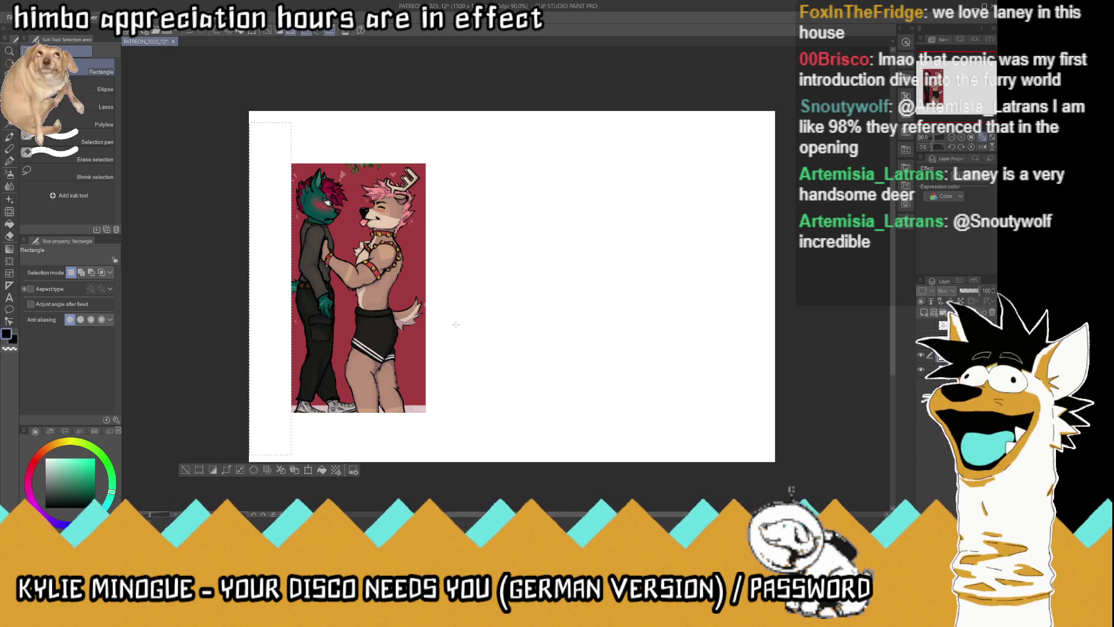
pyautogui.hotkey('ctrl', 'd')
pyautogui.press('k')
pyautogui.moveTo(389, 250); pyautogui.dragTo(352, 199)
pyautogui.hotkey('ctrl', 'v')
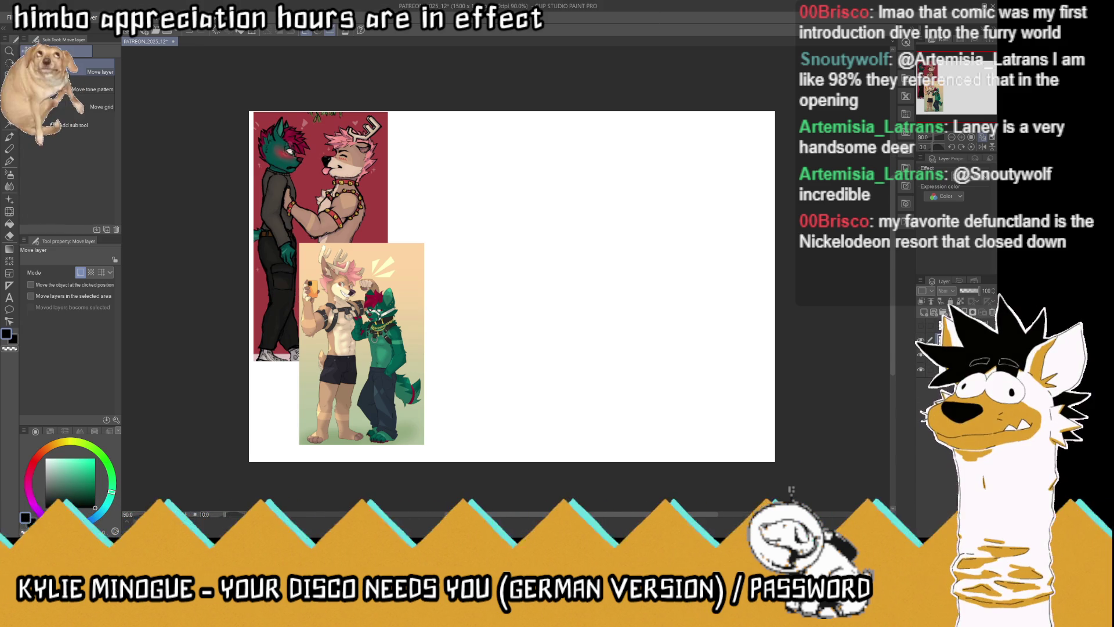
# Paste the reindeer comic reference and shrink it to 46%
pyautogui.hotkey('ctrl', 'v')
pyautogui.hotkey('ctrl', 't')
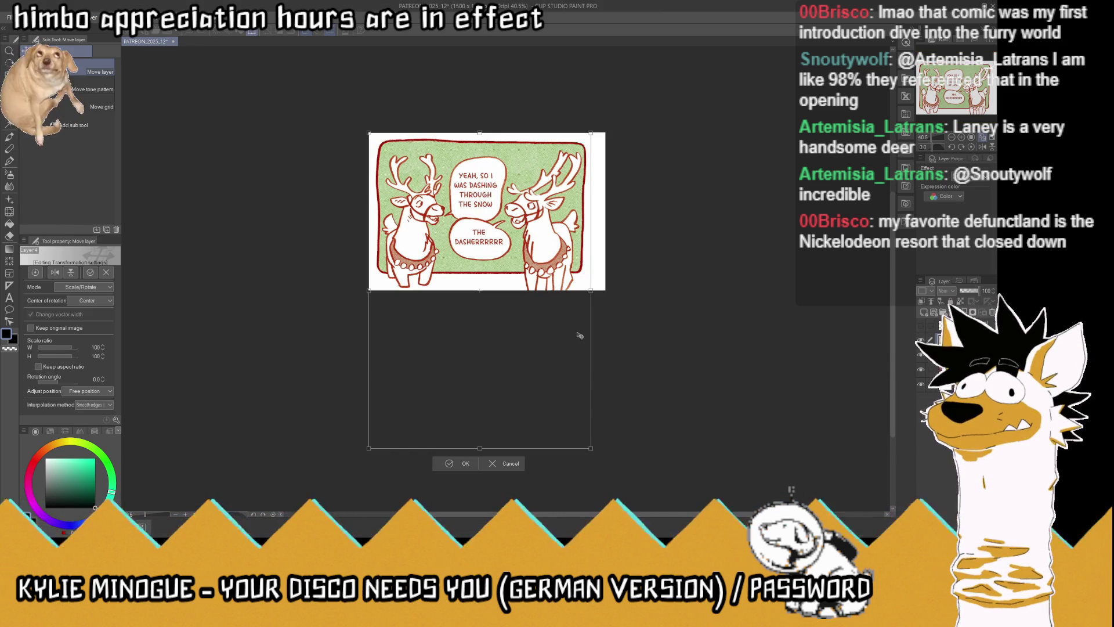
pyautogui.moveTo(591, 448); pyautogui.dragTo(472, 280)
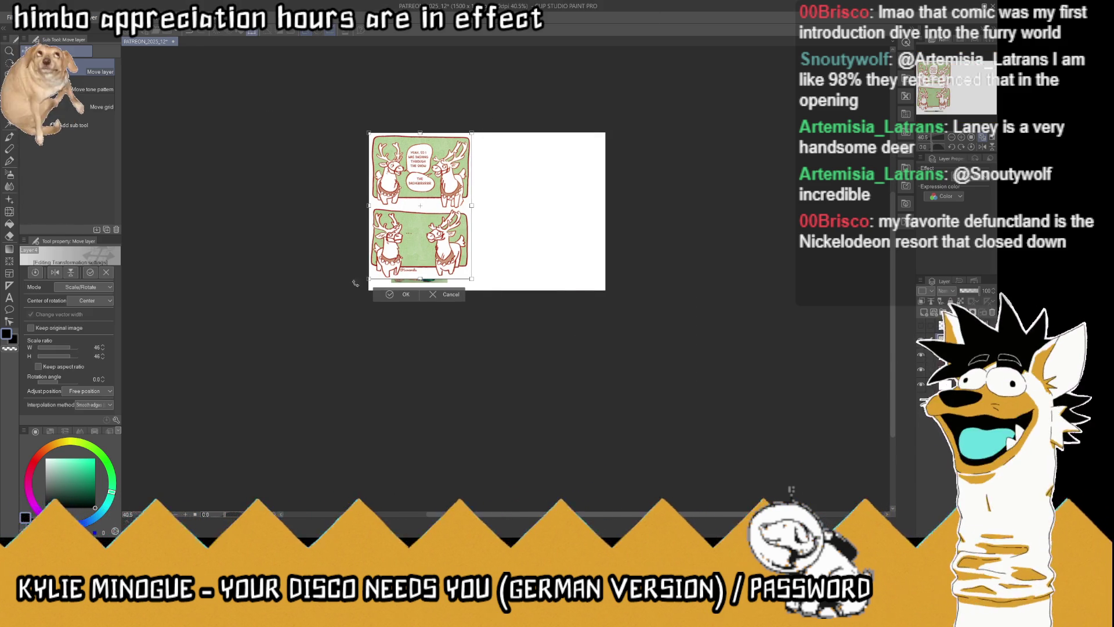
pyautogui.click(385, 297)
pyautogui.click(975, 143)
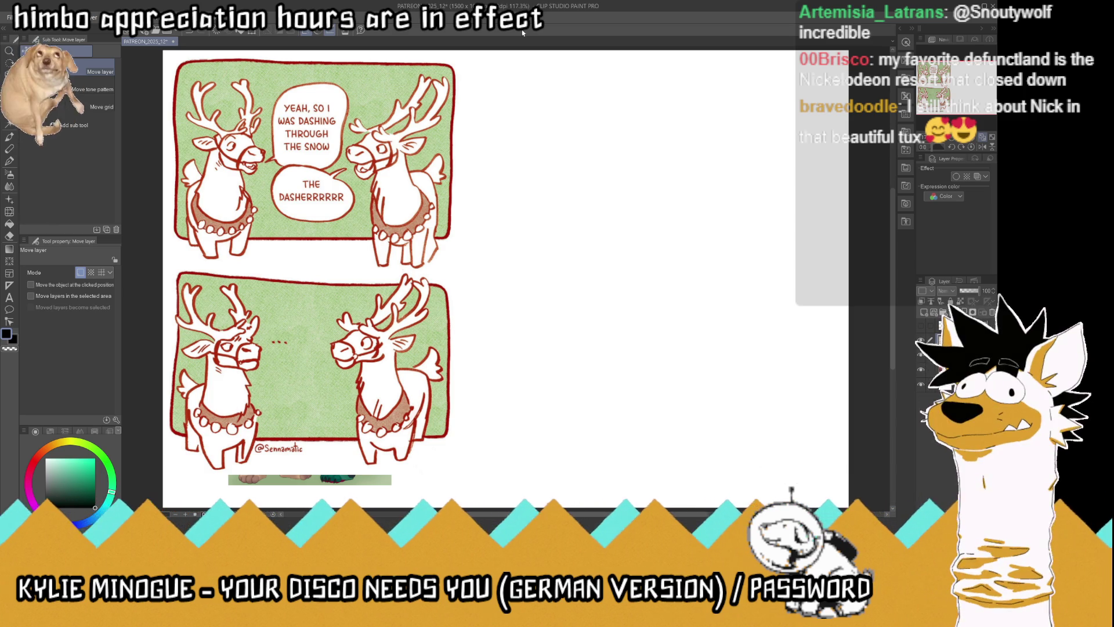
# Resize the reindeer comic to 71% and move the two-character artwork to its right
pyautogui.hotkey('ctrl', 't')
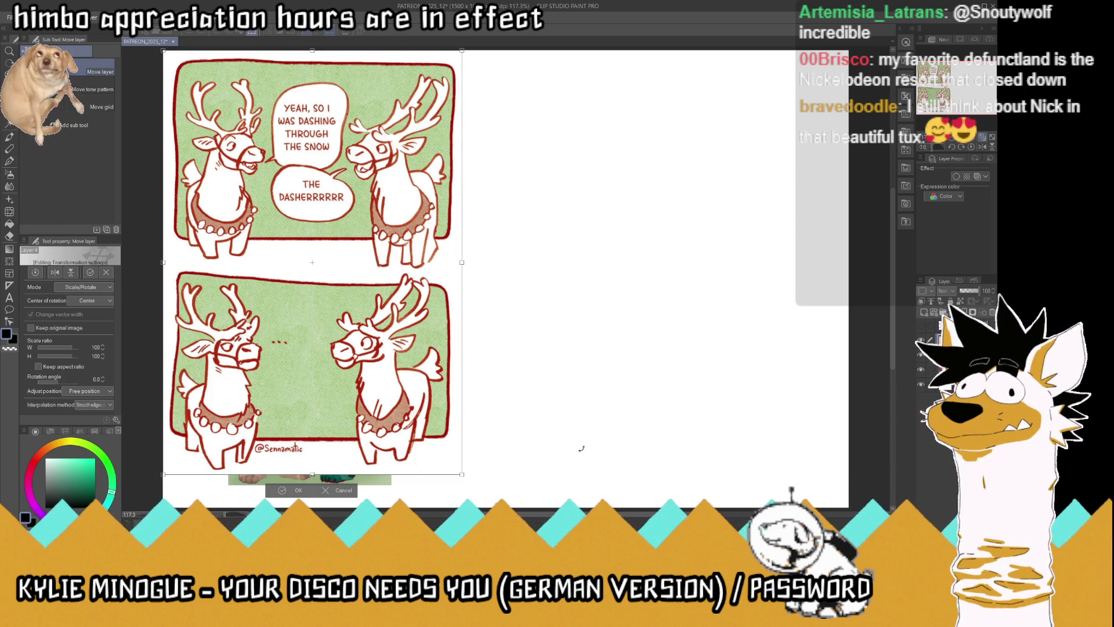
pyautogui.moveTo(460, 473); pyautogui.dragTo(377, 352)
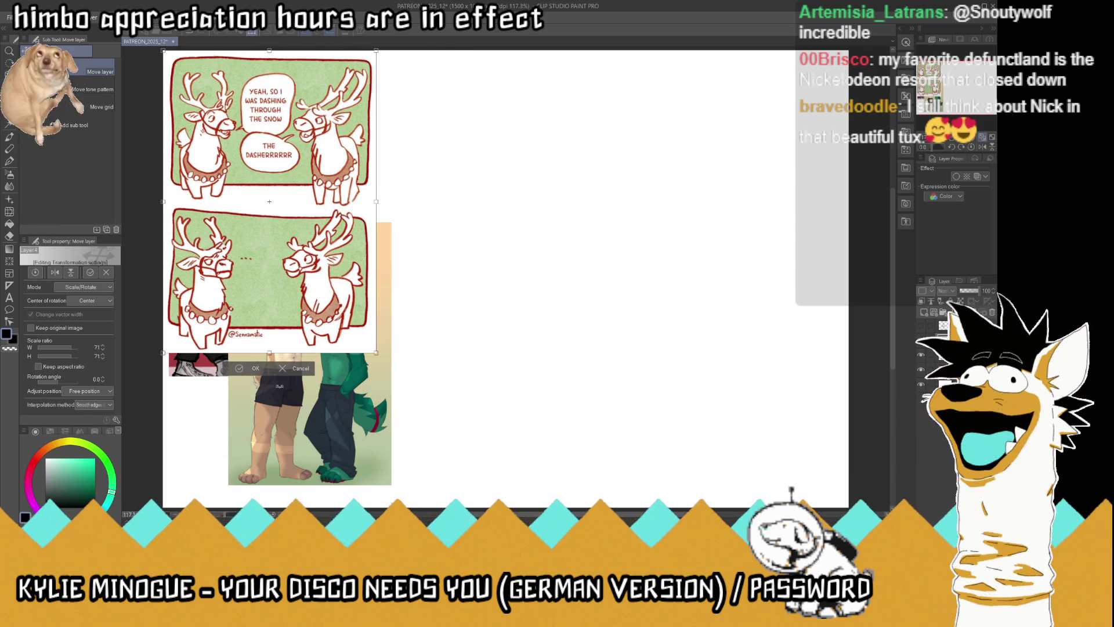
pyautogui.click(245, 368)
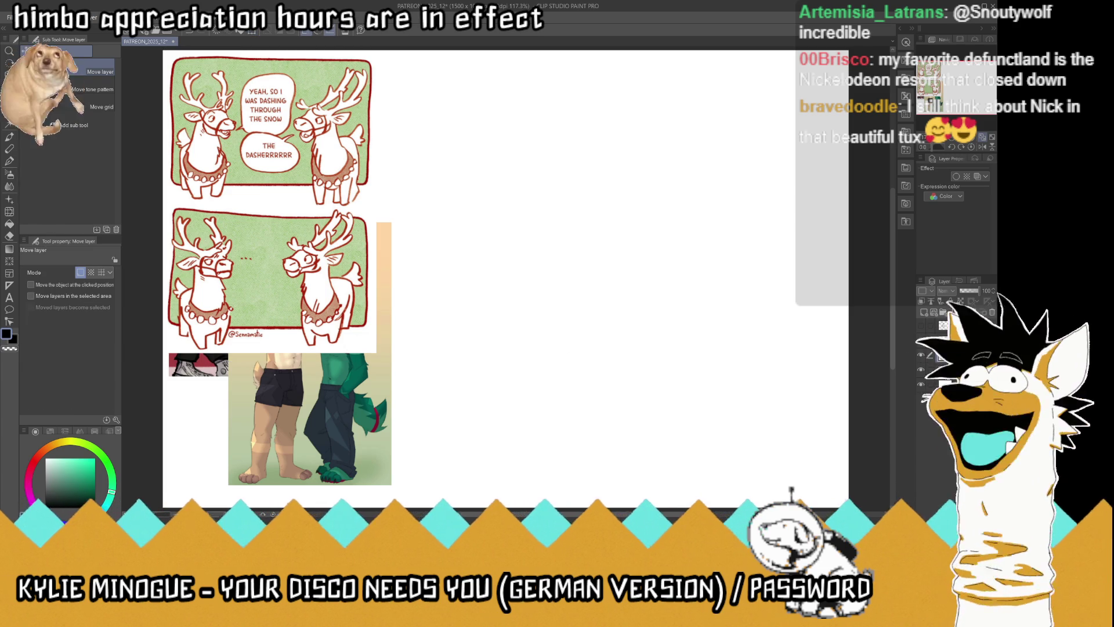
pyautogui.moveTo(349, 386); pyautogui.dragTo(510, 377)
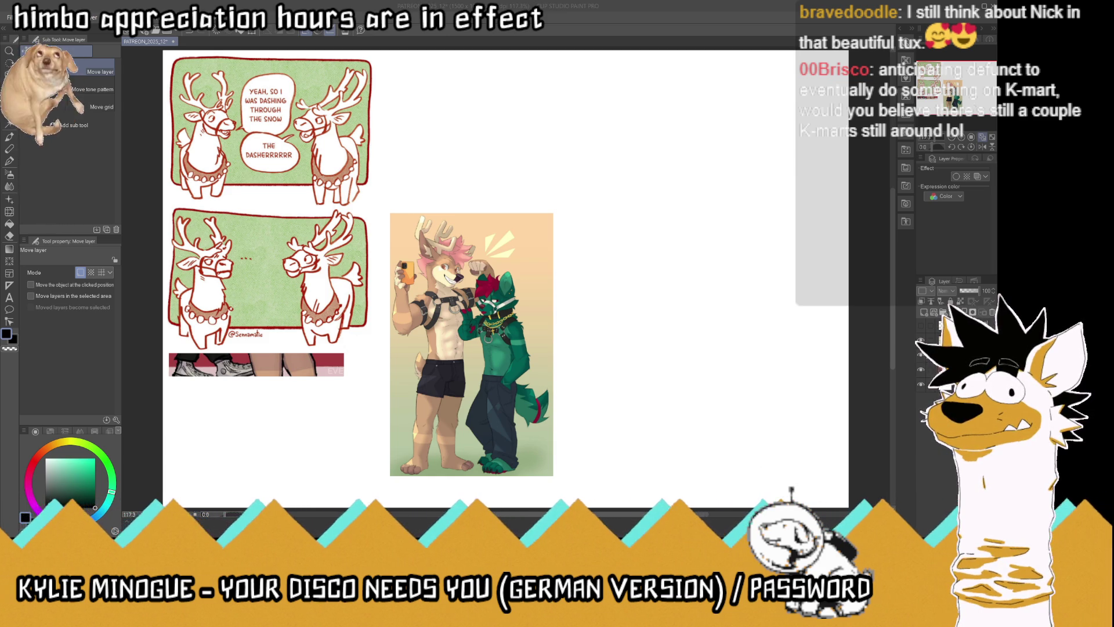
# Move the red two-character image below the comic and scale it to about 46%
pyautogui.click(567, 27)
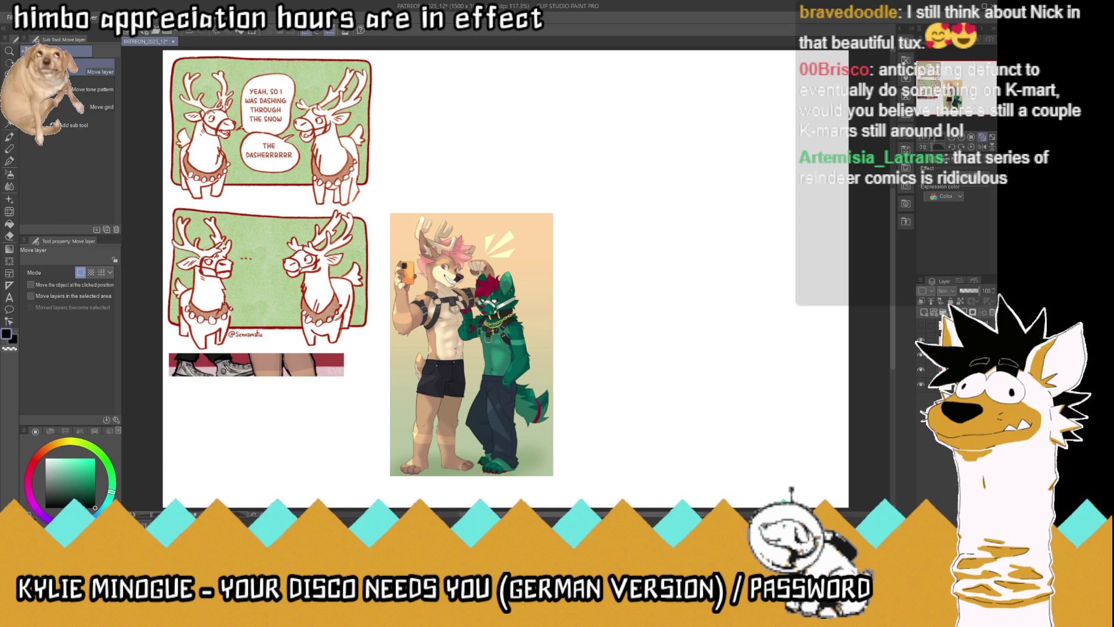
pyautogui.moveTo(302, 267)
pyautogui.mouseDown()
pyautogui.moveTo(300, 244)
pyautogui.moveTo(311, 383)
pyautogui.mouseUp()
pyautogui.hotkey('ctrl', 't')
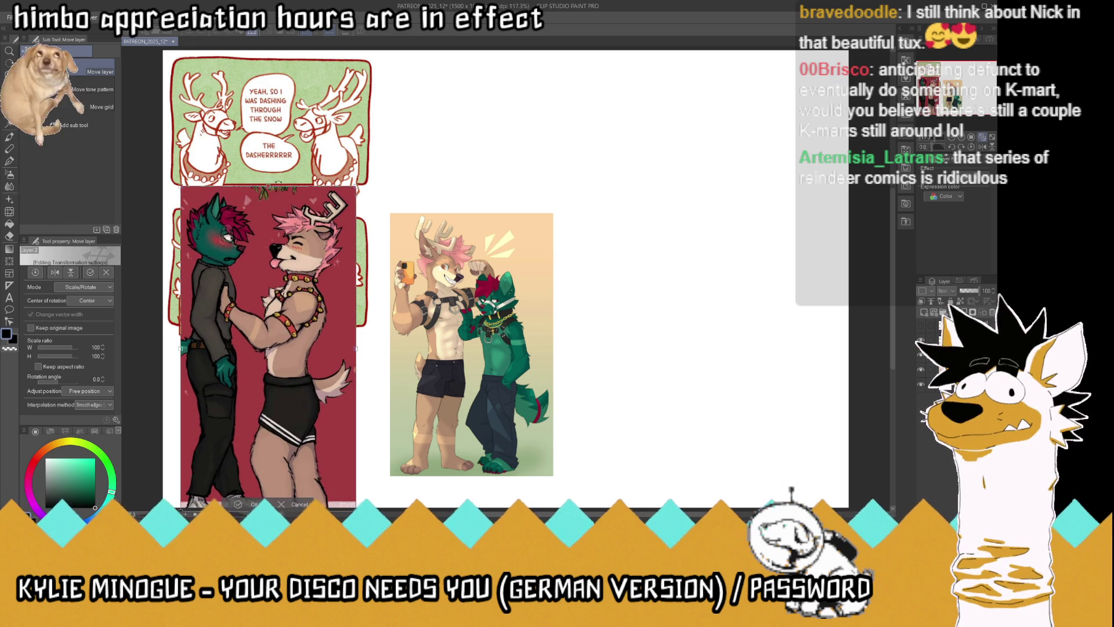
pyautogui.moveTo(269, 186); pyautogui.dragTo(213, 377)
pyautogui.press('Return')
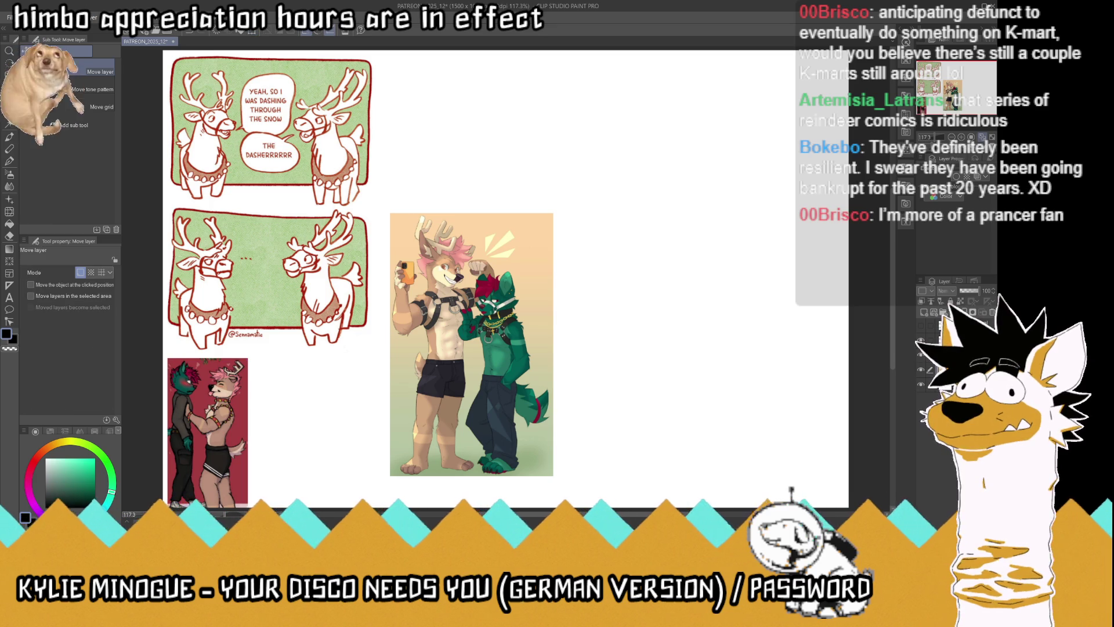
# Shrink the reindeer comic further to about 86%
pyautogui.hotkey('ctrl', 't')
pyautogui.moveTo(375, 353); pyautogui.dragTo(347, 312)
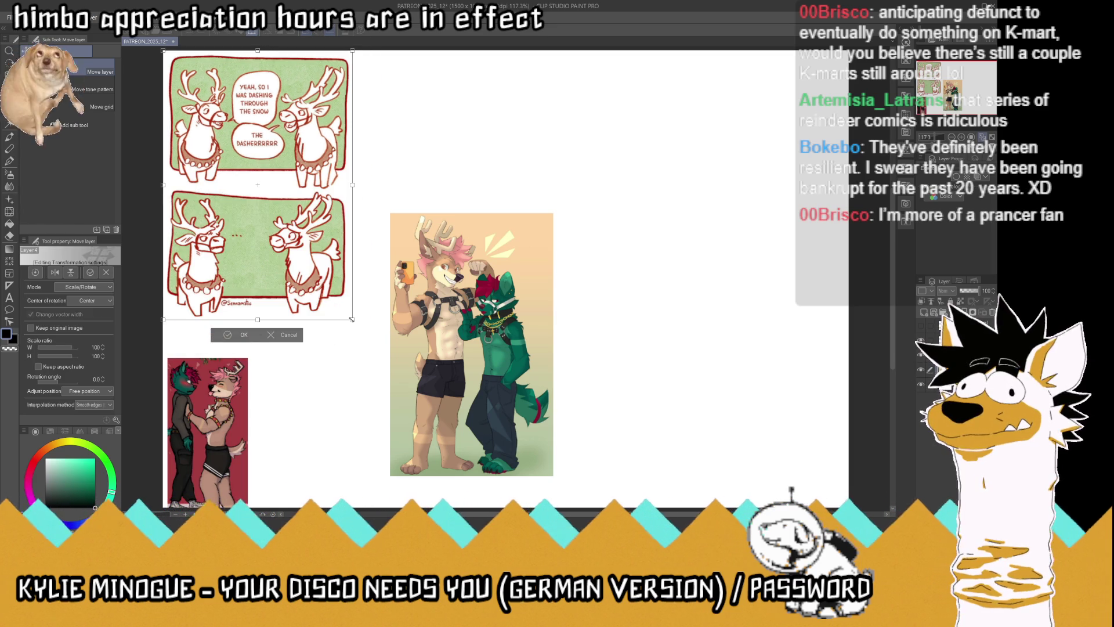
pyautogui.click(243, 327)
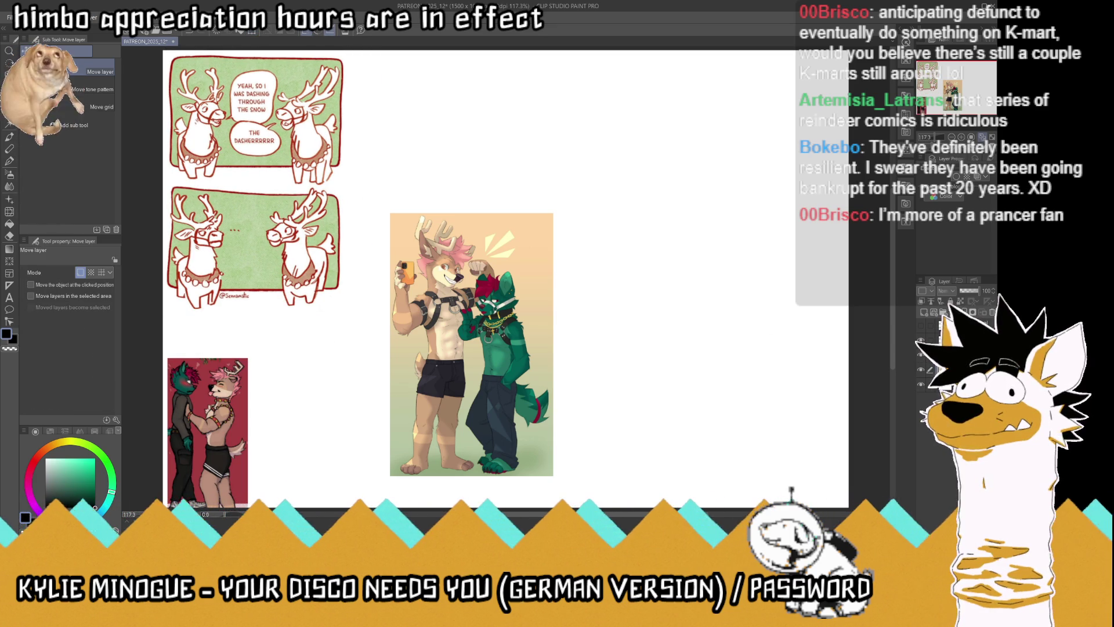
# Move the tan-background illustration to the lower left and shrink it beside the red image
pyautogui.moveTo(474, 313); pyautogui.dragTo(335, 345)
pyautogui.hotkey('ctrl', 't')
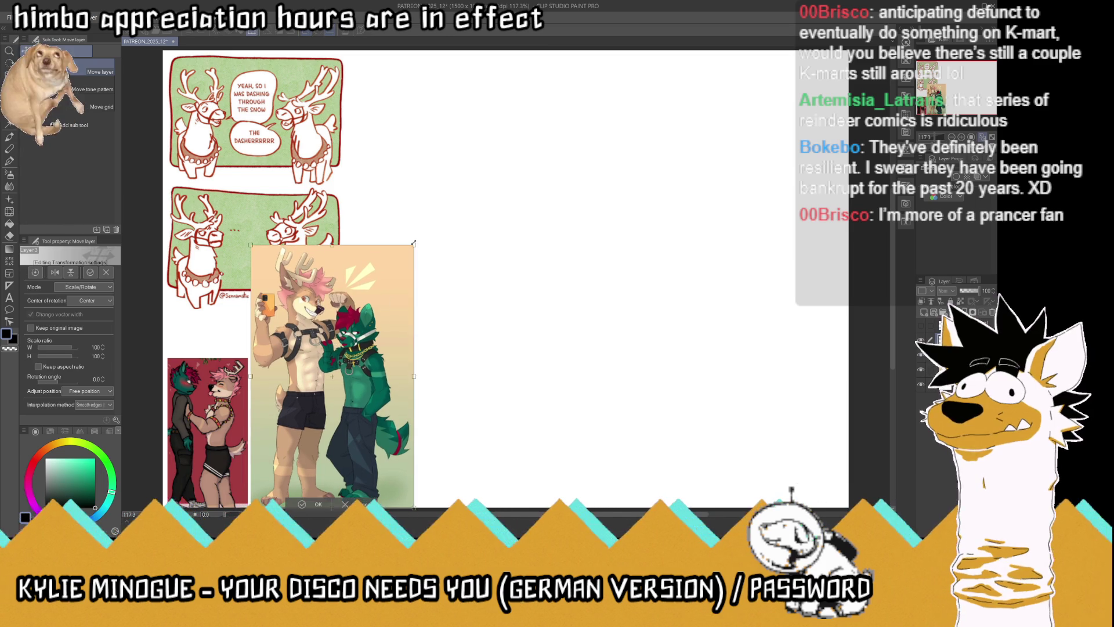
pyautogui.moveTo(414, 245); pyautogui.dragTo(374, 308)
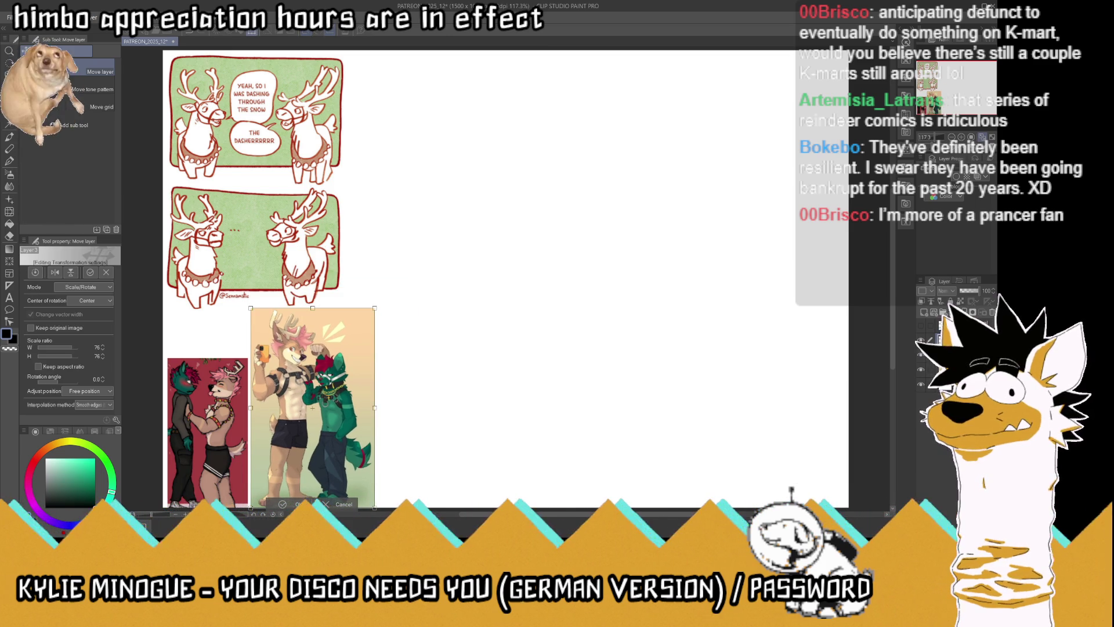
pyautogui.press('Return')
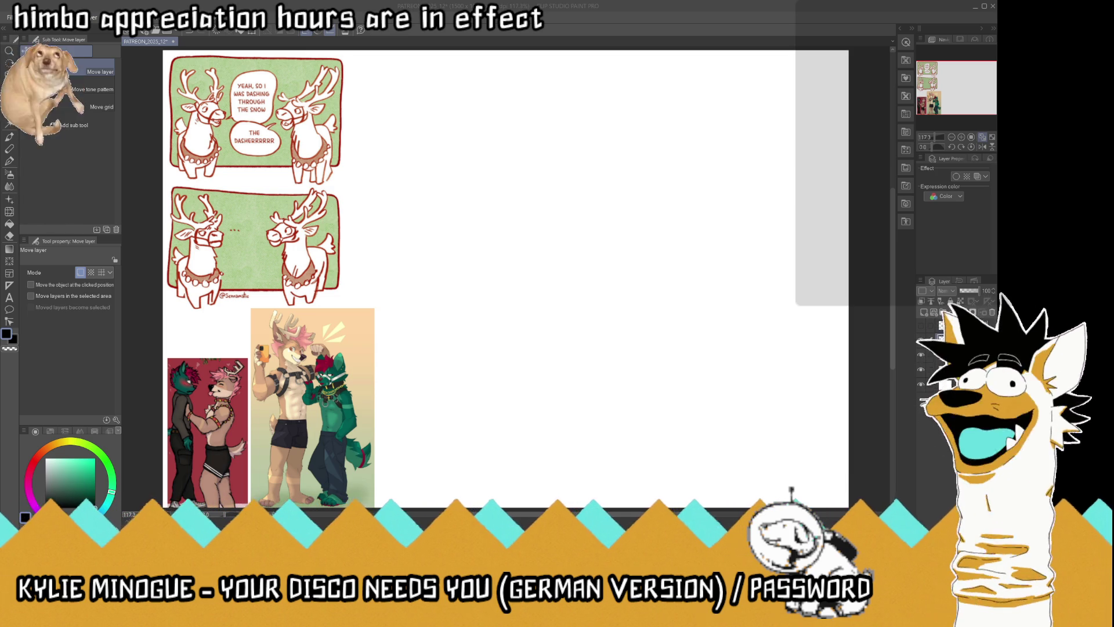
# Add a new blank layer, then select a reference image layer
pyautogui.click(530, 24)
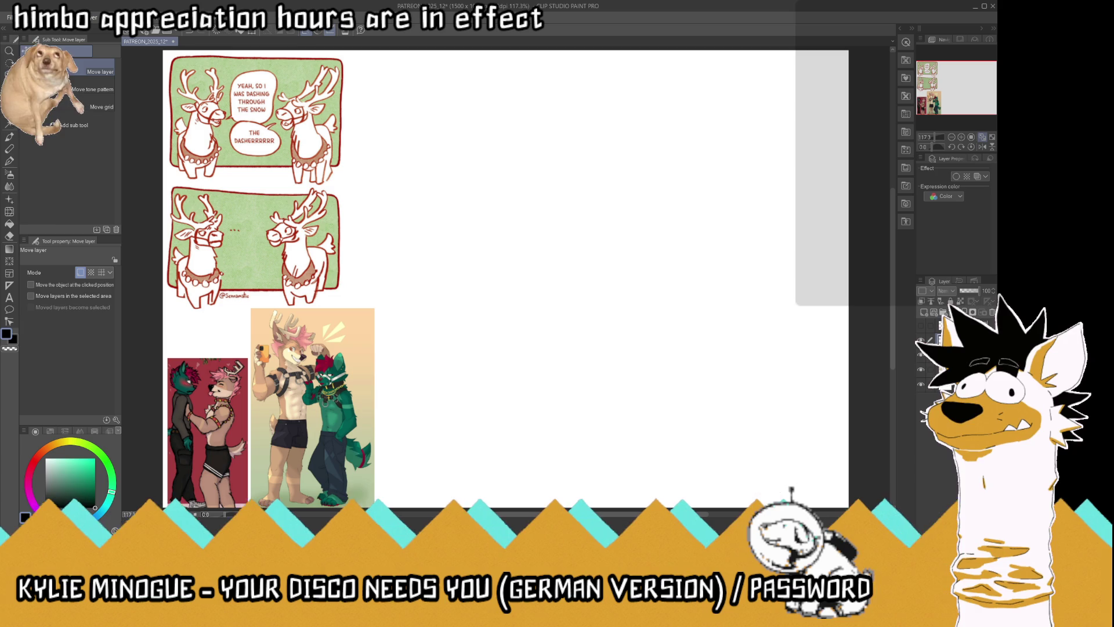
pyautogui.hotkey('ctrl', 'v')
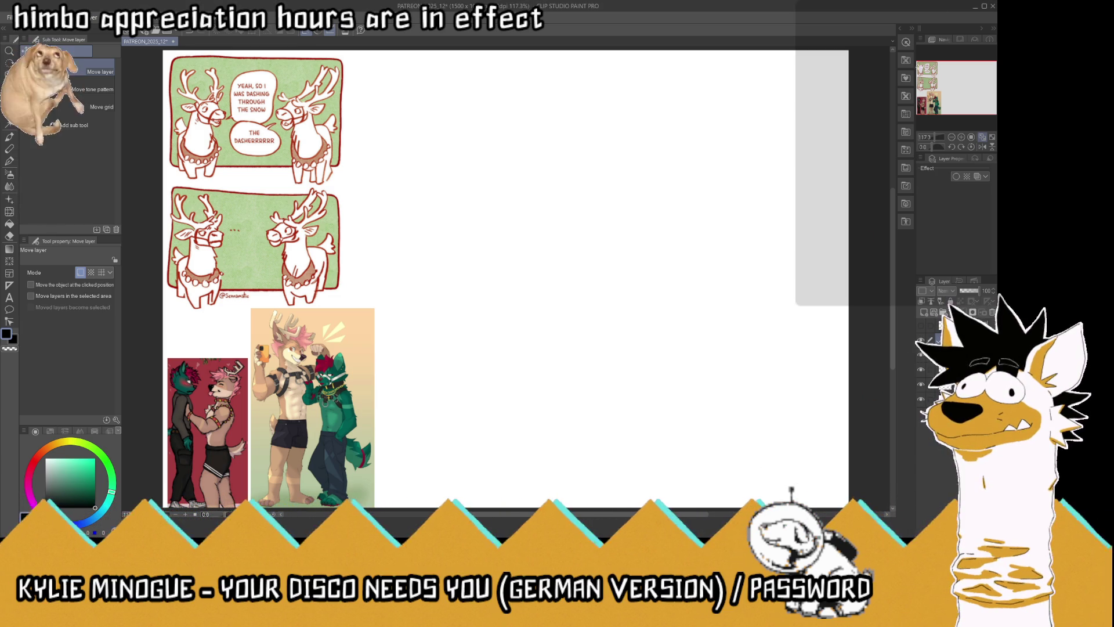
pyautogui.click(935, 339)
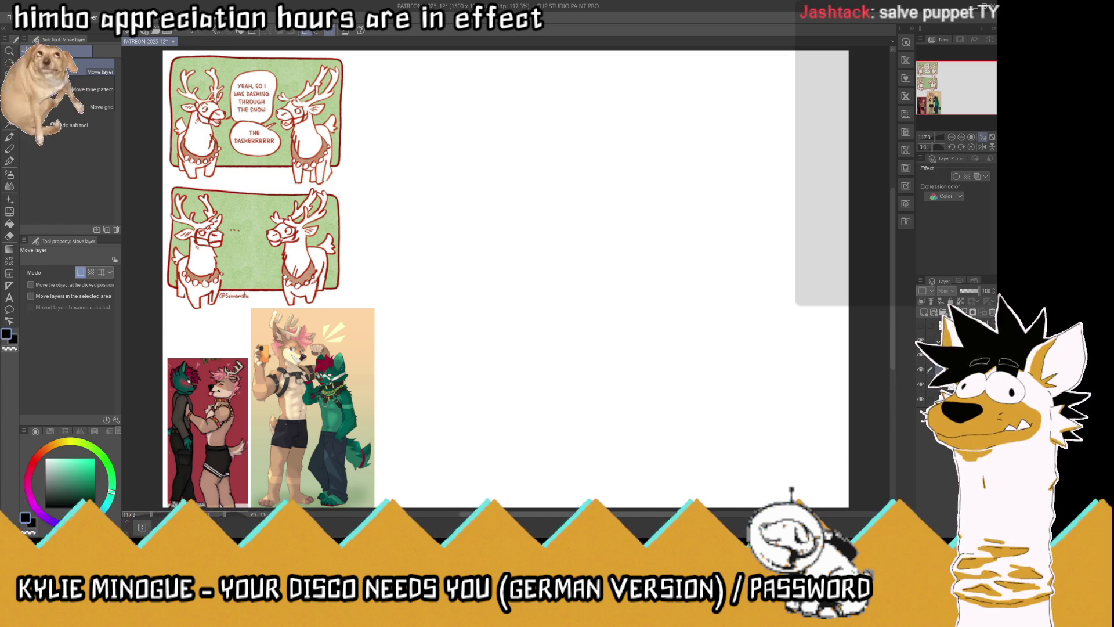
# Select the reference image layers and lower their opacity so they appear faded
pyautogui.click(950, 301)
pyautogui.click(957, 300)
pyautogui.click(965, 300)
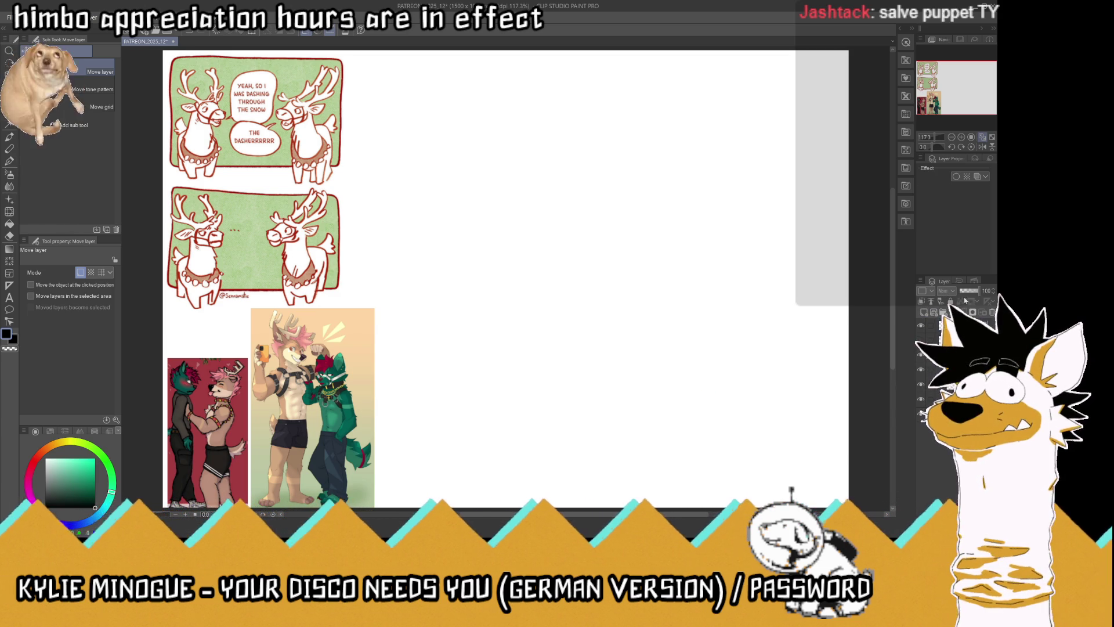
pyautogui.click(965, 300)
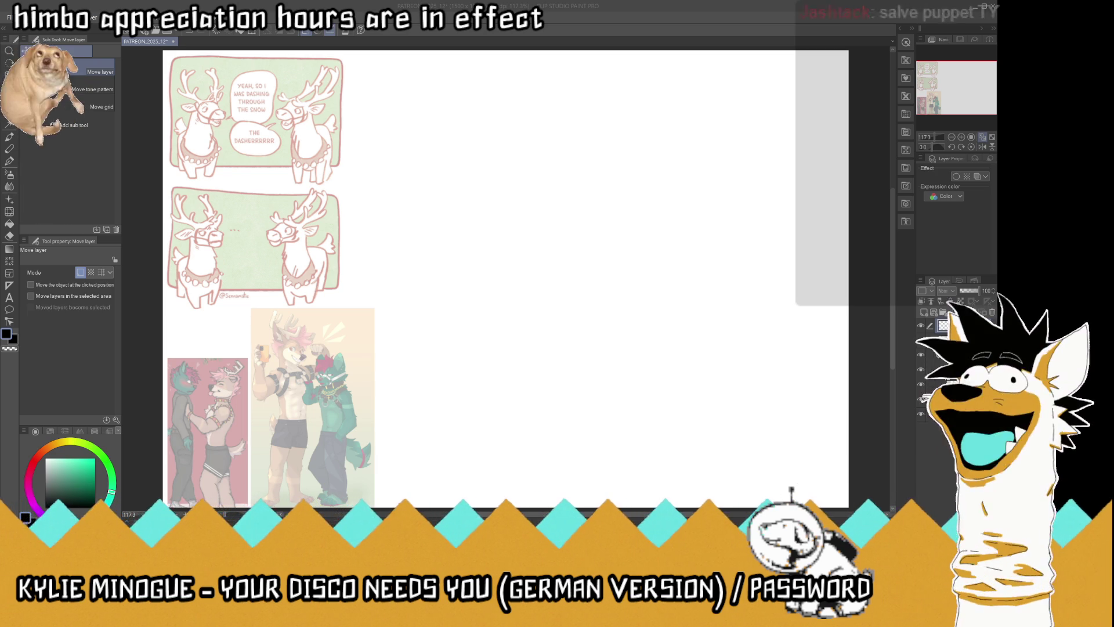
pyautogui.click(434, 115)
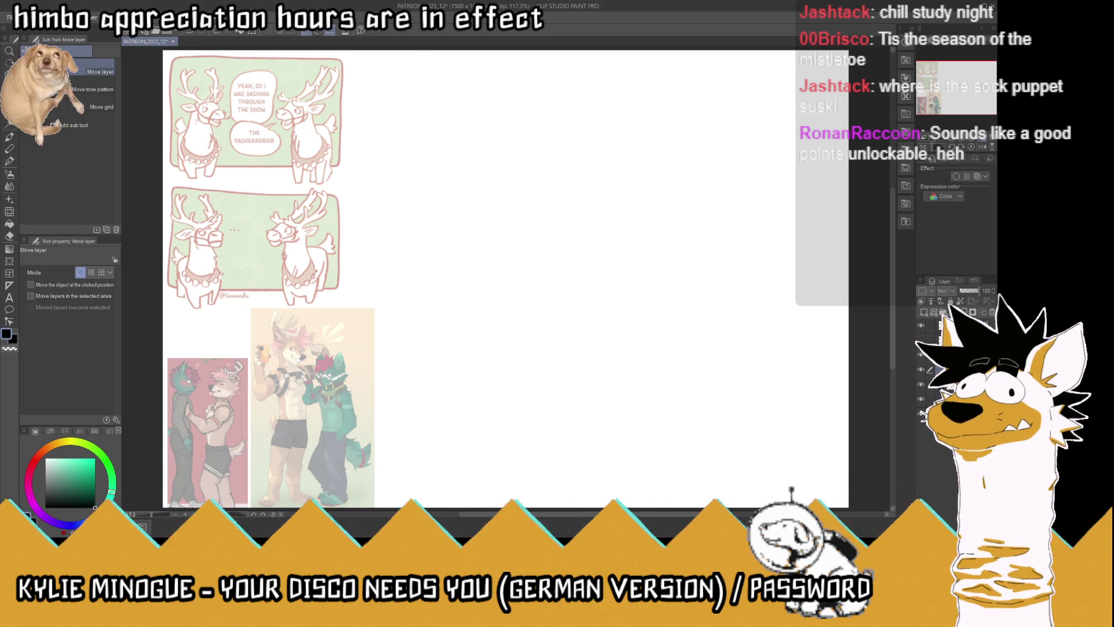
# Paste the sweater photo, scale it to 20% and place it beside the second panel
pyautogui.hotkey('ctrl', 'v')
pyautogui.hotkey('ctrl', 't')
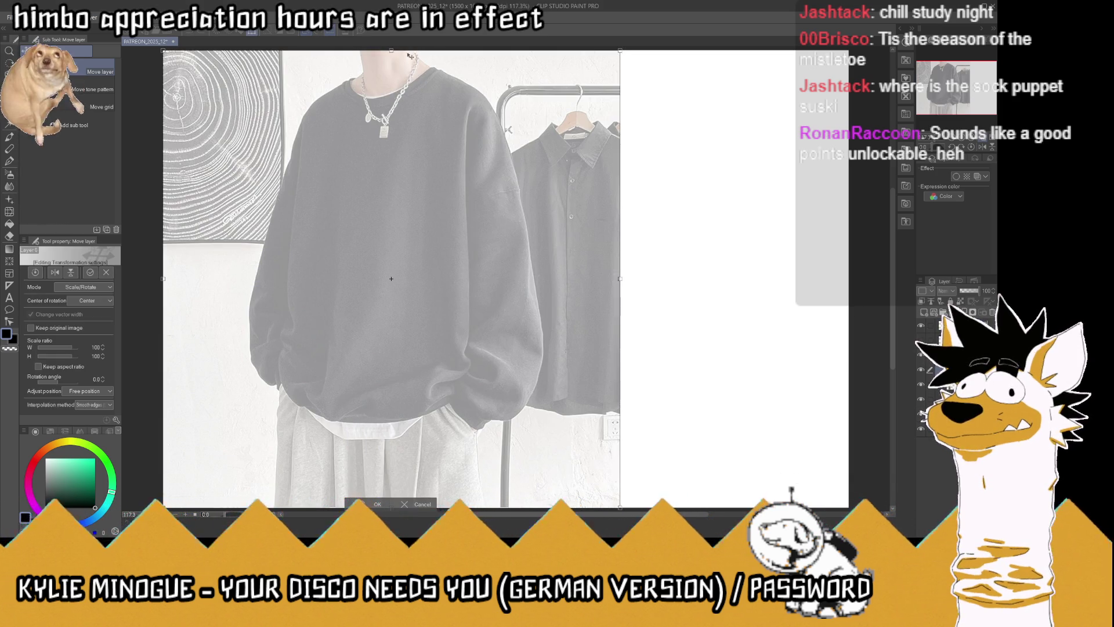
pyautogui.moveTo(391, 51); pyautogui.dragTo(386, 349)
pyautogui.moveTo(383, 424); pyautogui.dragTo(372, 216)
pyautogui.moveTo(326, 298); pyautogui.dragTo(339, 299)
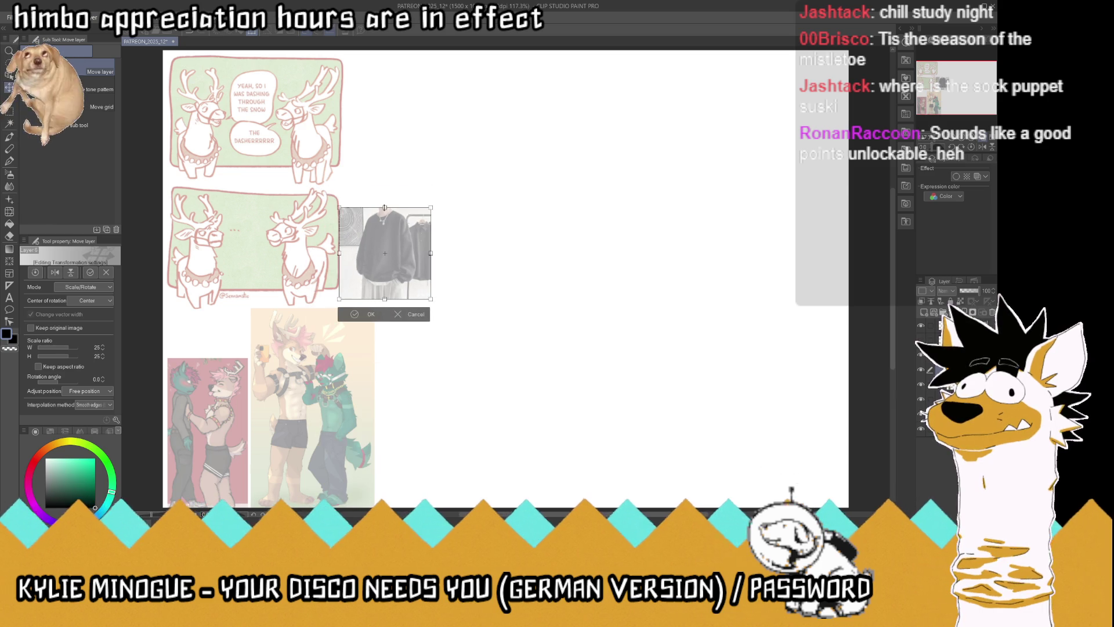
pyautogui.click(355, 314)
# Trim a strip off the sweater photo's left edge
pyautogui.click(11, 115)
pyautogui.moveTo(303, 139); pyautogui.dragTo(353, 336)
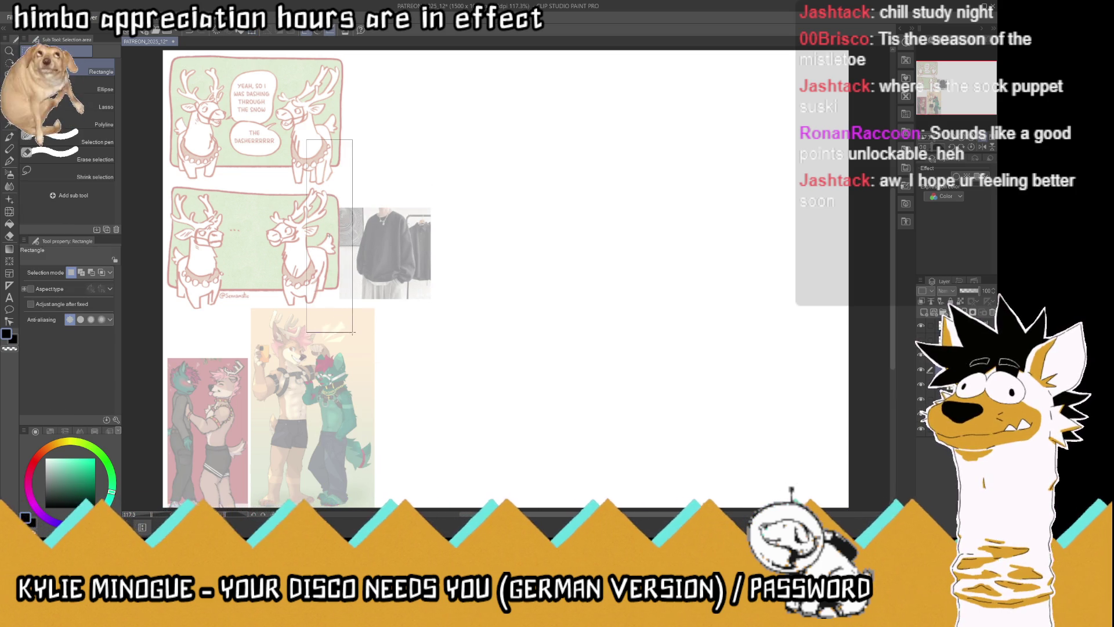
pyautogui.press('Delete')
pyautogui.hotkey('ctrl', 'd')
pyautogui.press('k')
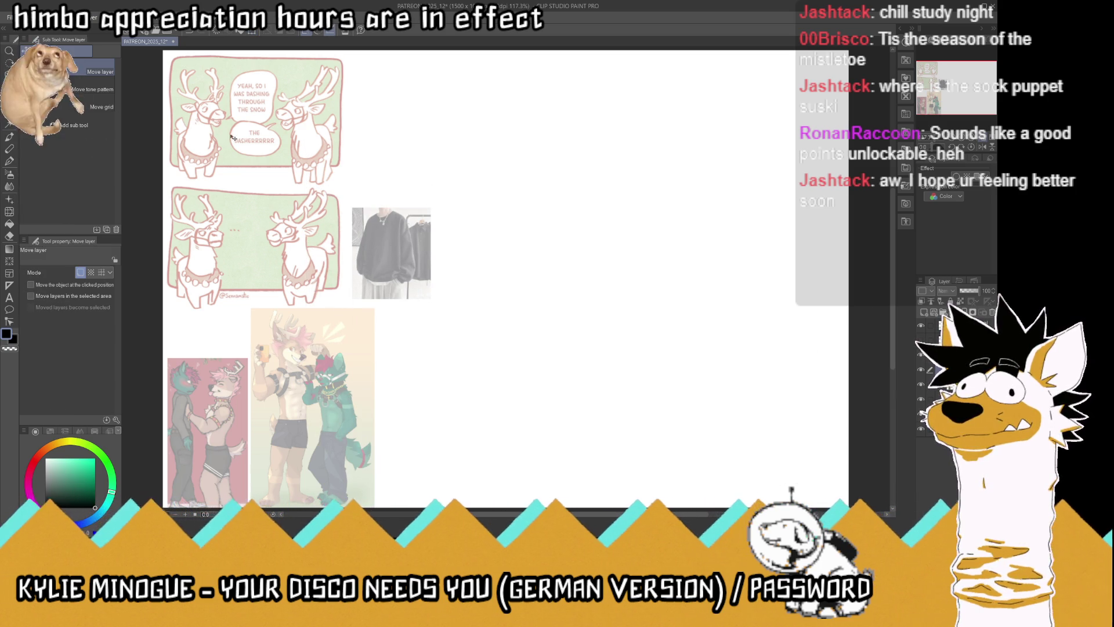
# Mirror the sweater photo horizontally, trim its left strip again and nudge it into place
pyautogui.hotkey('ctrl', 't')
pyautogui.moveTo(350, 253)
pyautogui.mouseDown()
pyautogui.moveTo(494, 255)
pyautogui.moveTo(398, 260)
pyautogui.moveTo(412, 257)
pyautogui.mouseUp()
pyautogui.click(360, 309)
pyautogui.press('m')
pyautogui.moveTo(291, 131)
pyautogui.mouseDown()
pyautogui.moveTo(390, 360)
pyautogui.moveTo(354, 360)
pyautogui.mouseUp()
pyautogui.press('Delete')
pyautogui.hotkey('ctrl', 'd')
pyautogui.click(9, 87)
pyautogui.moveTo(383, 257); pyautogui.dragTo(373, 261)
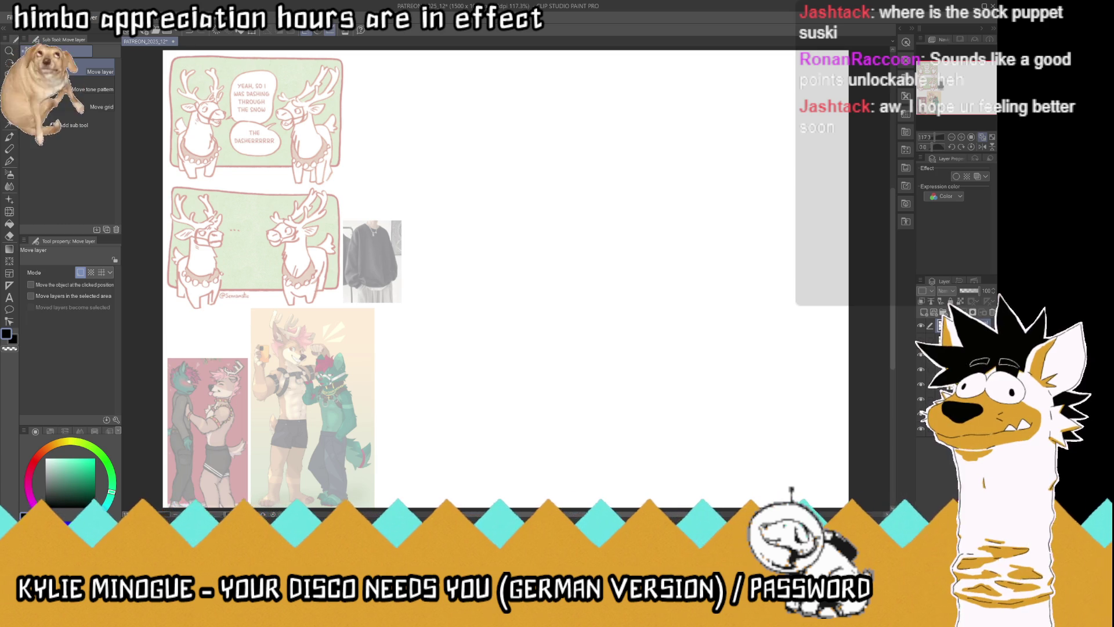
pyautogui.click(9, 162)
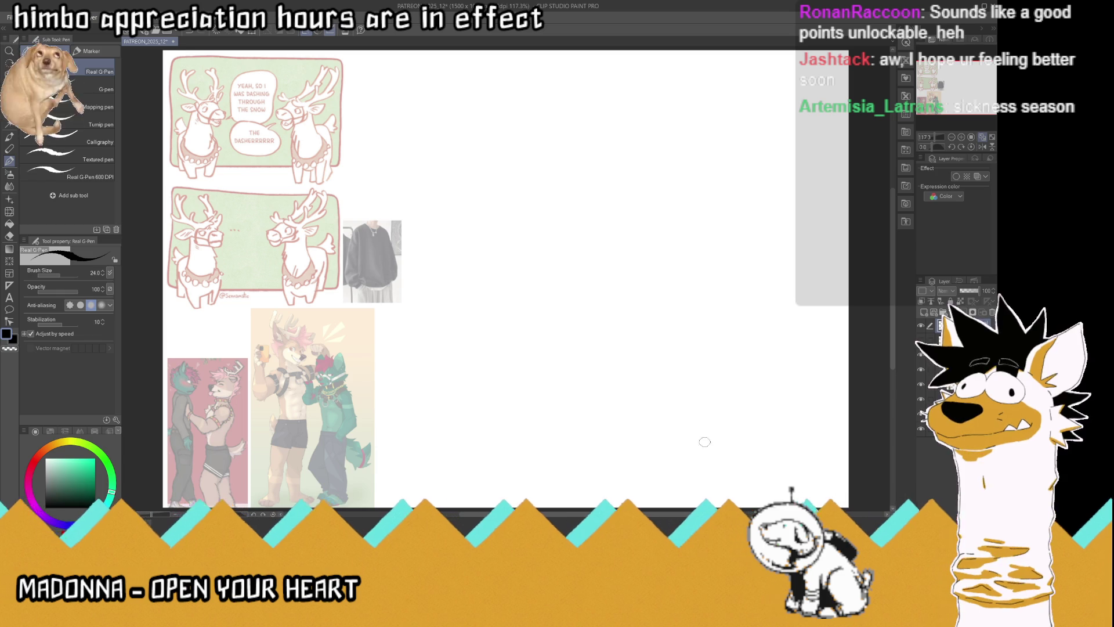
# Begin the canine's body outline with a stroke at the bottom of the blank right area
pyautogui.moveTo(747, 428)
pyautogui.mouseDown()
pyautogui.moveTo(735, 440)
pyautogui.moveTo(672, 409)
pyautogui.moveTo(669, 346)
pyautogui.mouseUp()
# Outline both sides of the body up to the head and rework the ear and jaw
pyautogui.moveTo(671, 409); pyautogui.dragTo(660, 293)
pyautogui.moveTo(734, 445)
pyautogui.mouseDown()
pyautogui.moveTo(772, 419)
pyautogui.moveTo(759, 344)
pyautogui.moveTo(769, 284)
pyautogui.moveTo(685, 259)
pyautogui.moveTo(691, 284)
pyautogui.moveTo(736, 191)
pyautogui.moveTo(705, 167)
pyautogui.moveTo(646, 223)
pyautogui.moveTo(643, 242)
pyautogui.moveTo(659, 250)
pyautogui.moveTo(707, 212)
pyautogui.moveTo(705, 222)
pyautogui.moveTo(671, 215)
pyautogui.mouseUp()
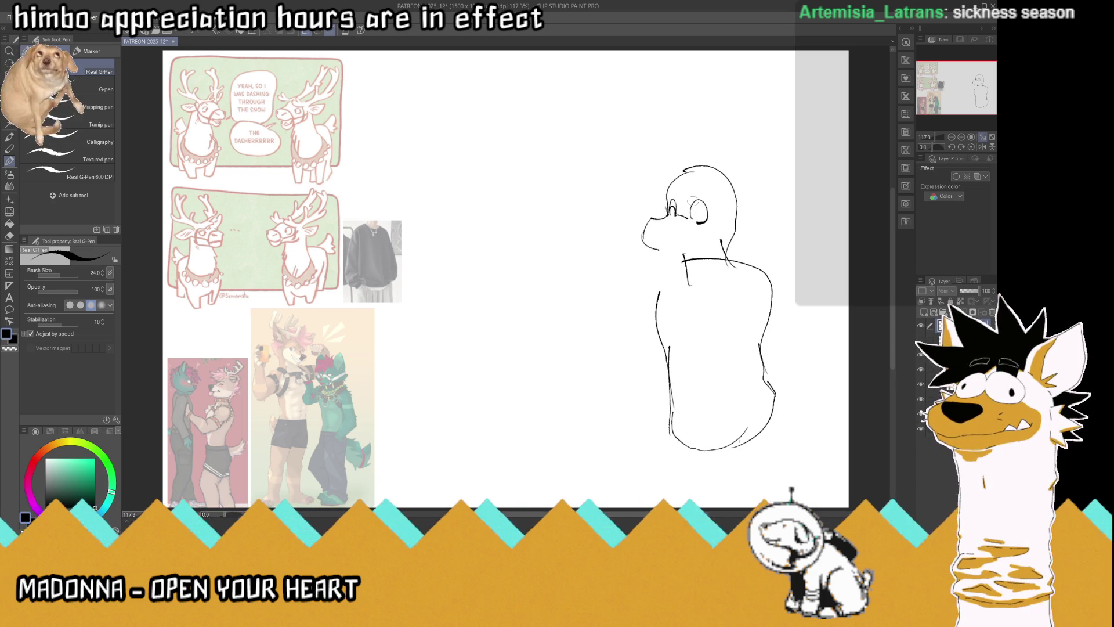
pyautogui.moveTo(693, 211)
pyautogui.mouseDown()
pyautogui.moveTo(697, 221)
pyautogui.moveTo(709, 197)
pyautogui.moveTo(677, 191)
pyautogui.moveTo(685, 230)
pyautogui.moveTo(697, 239)
pyautogui.moveTo(714, 230)
pyautogui.moveTo(696, 241)
pyautogui.mouseUp()
pyautogui.moveTo(712, 188)
pyautogui.mouseDown()
pyautogui.moveTo(725, 229)
pyautogui.moveTo(755, 187)
pyautogui.moveTo(777, 184)
pyautogui.moveTo(738, 203)
pyautogui.mouseUp()
# Add ear strokes, erase the neck lines, redraw the muzzle and mark above the reindeer's left eye
pyautogui.moveTo(670, 177)
pyautogui.mouseDown()
pyautogui.moveTo(639, 173)
pyautogui.moveTo(666, 193)
pyautogui.mouseUp()
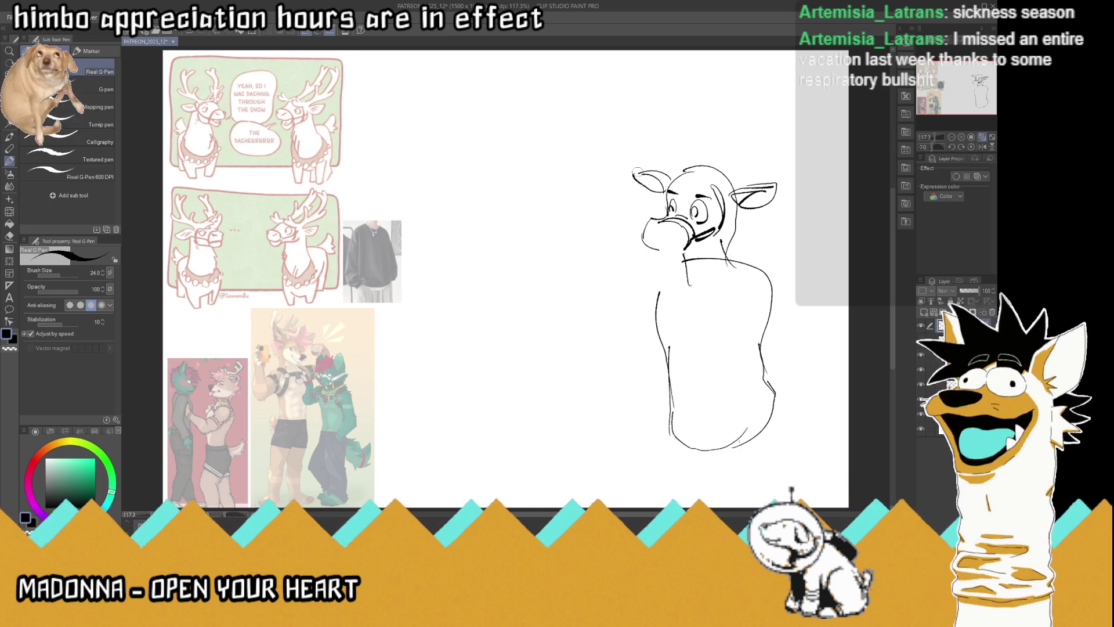
pyautogui.moveTo(676, 261)
pyautogui.mouseDown()
pyautogui.moveTo(717, 259)
pyautogui.moveTo(727, 271)
pyautogui.mouseUp()
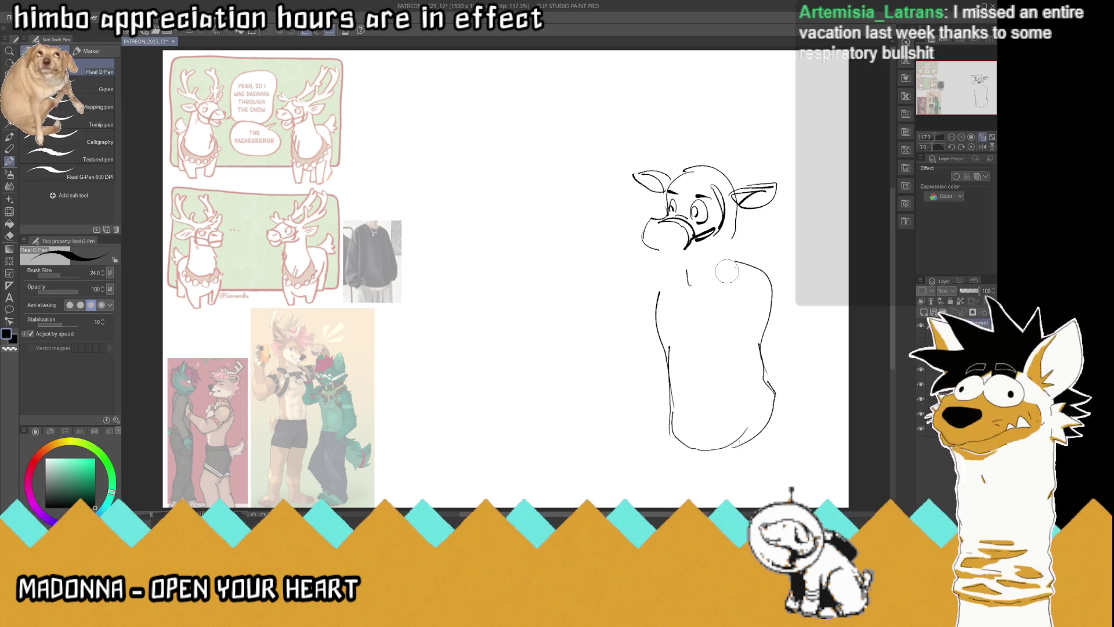
pyautogui.moveTo(652, 240)
pyautogui.mouseDown()
pyautogui.moveTo(678, 227)
pyautogui.moveTo(664, 244)
pyautogui.moveTo(649, 238)
pyautogui.moveTo(673, 255)
pyautogui.moveTo(705, 237)
pyautogui.moveTo(687, 265)
pyautogui.moveTo(659, 263)
pyautogui.moveTo(691, 257)
pyautogui.mouseUp()
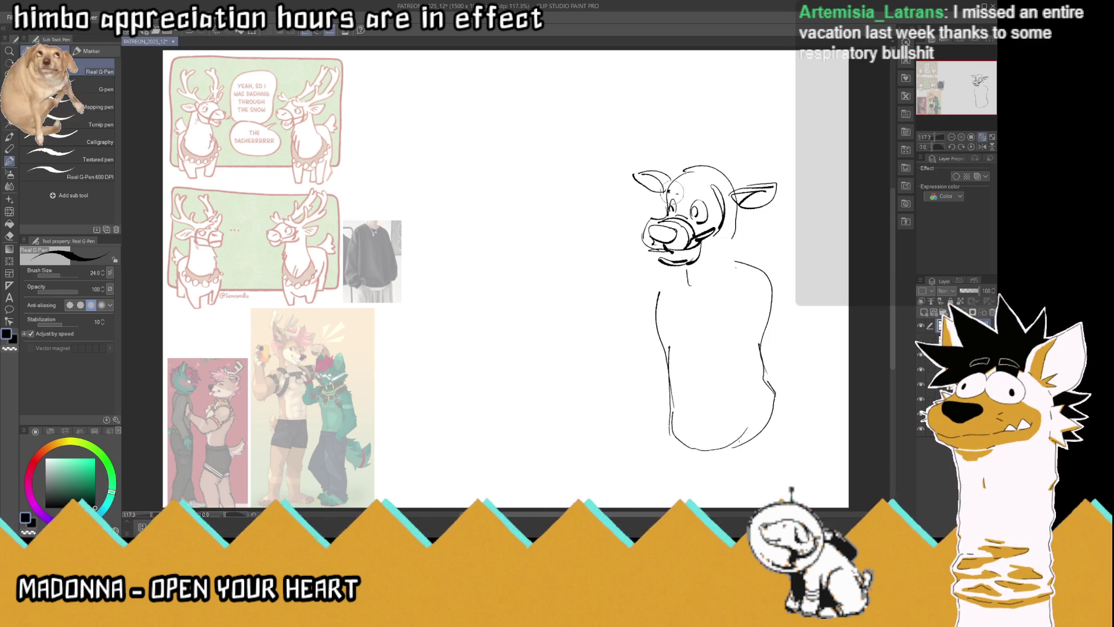
pyautogui.moveTo(678, 185)
pyautogui.mouseDown()
pyautogui.moveTo(668, 195)
pyautogui.moveTo(719, 201)
pyautogui.moveTo(661, 158)
pyautogui.moveTo(676, 168)
pyautogui.mouseUp()
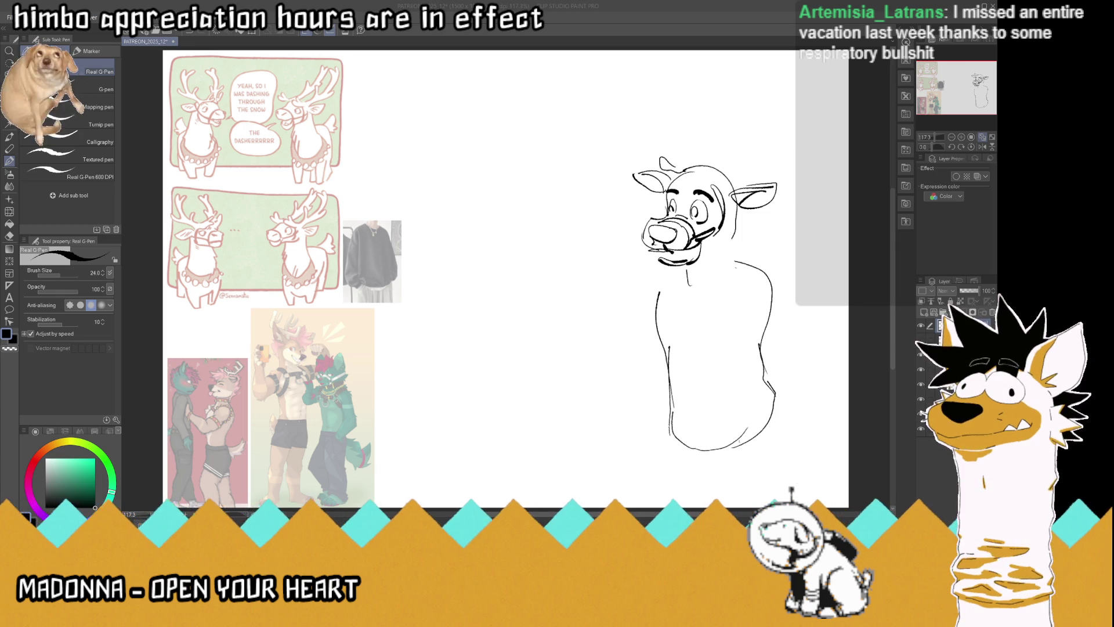
# On the mirrored view, draw tall branching antlers, undoing stray strokes and adding a right prong
pyautogui.press('h')
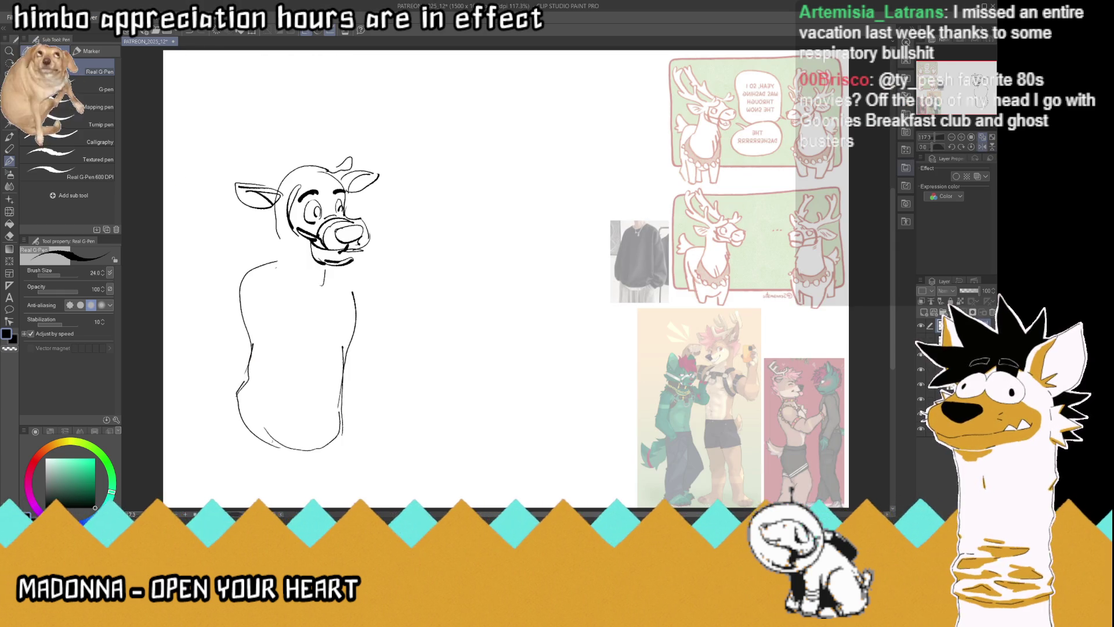
pyautogui.moveTo(288, 174)
pyautogui.mouseDown()
pyautogui.moveTo(296, 181)
pyautogui.moveTo(279, 132)
pyautogui.moveTo(298, 173)
pyautogui.moveTo(313, 149)
pyautogui.moveTo(318, 165)
pyautogui.moveTo(297, 146)
pyautogui.moveTo(248, 145)
pyautogui.moveTo(246, 115)
pyautogui.mouseUp()
pyautogui.moveTo(264, 152)
pyautogui.mouseDown()
pyautogui.moveTo(250, 99)
pyautogui.moveTo(266, 145)
pyautogui.mouseUp()
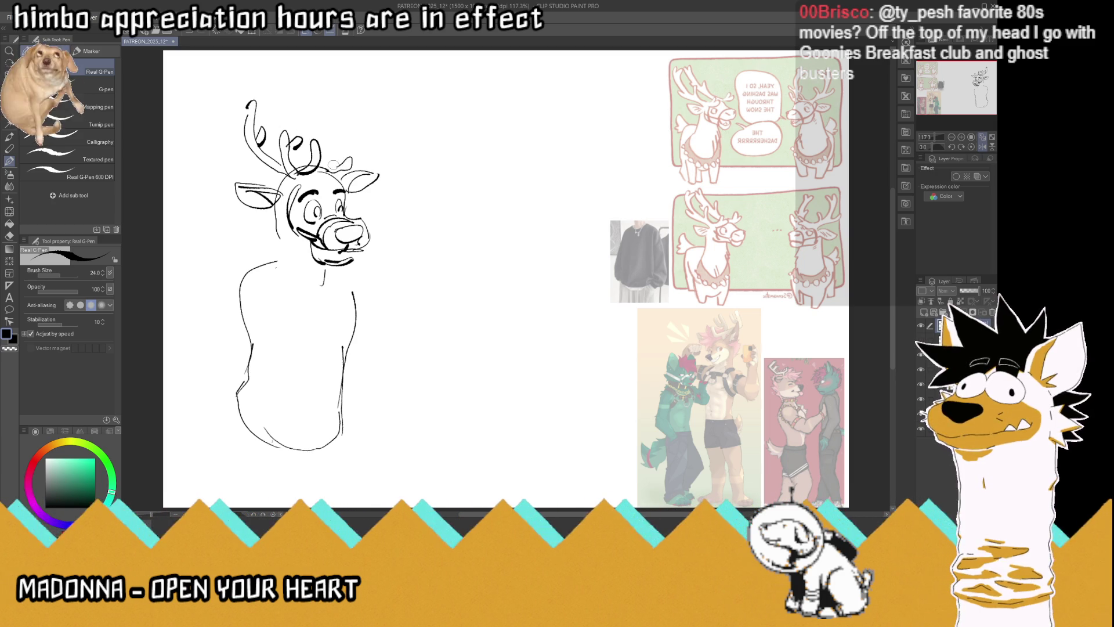
pyautogui.hotkey('ctrl', 'z')
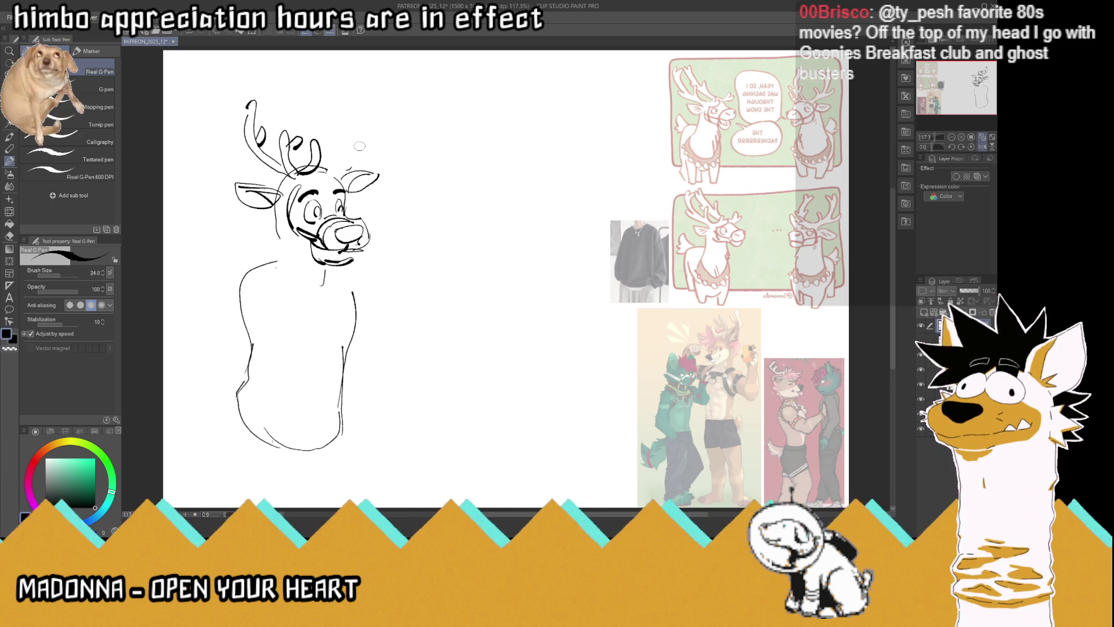
pyautogui.moveTo(335, 162)
pyautogui.mouseDown()
pyautogui.moveTo(331, 172)
pyautogui.moveTo(339, 141)
pyautogui.moveTo(341, 169)
pyautogui.moveTo(337, 106)
pyautogui.moveTo(326, 114)
pyautogui.moveTo(342, 108)
pyautogui.moveTo(325, 119)
pyautogui.moveTo(352, 94)
pyautogui.moveTo(360, 135)
pyautogui.moveTo(347, 164)
pyautogui.mouseUp()
pyautogui.hotkey('ctrl', 'z')
pyautogui.moveTo(351, 127)
pyautogui.mouseDown()
pyautogui.moveTo(361, 145)
pyautogui.moveTo(351, 152)
pyautogui.mouseUp()
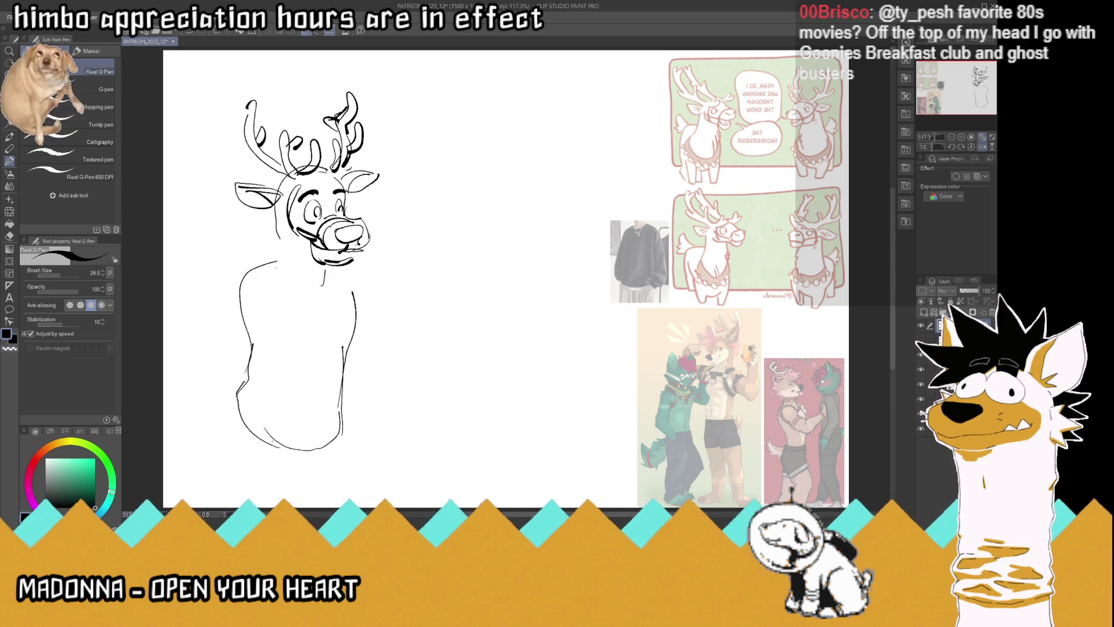
# Return the view to normal and outline the reindeer's muzzle and right side of the neck
pyautogui.click(982, 148)
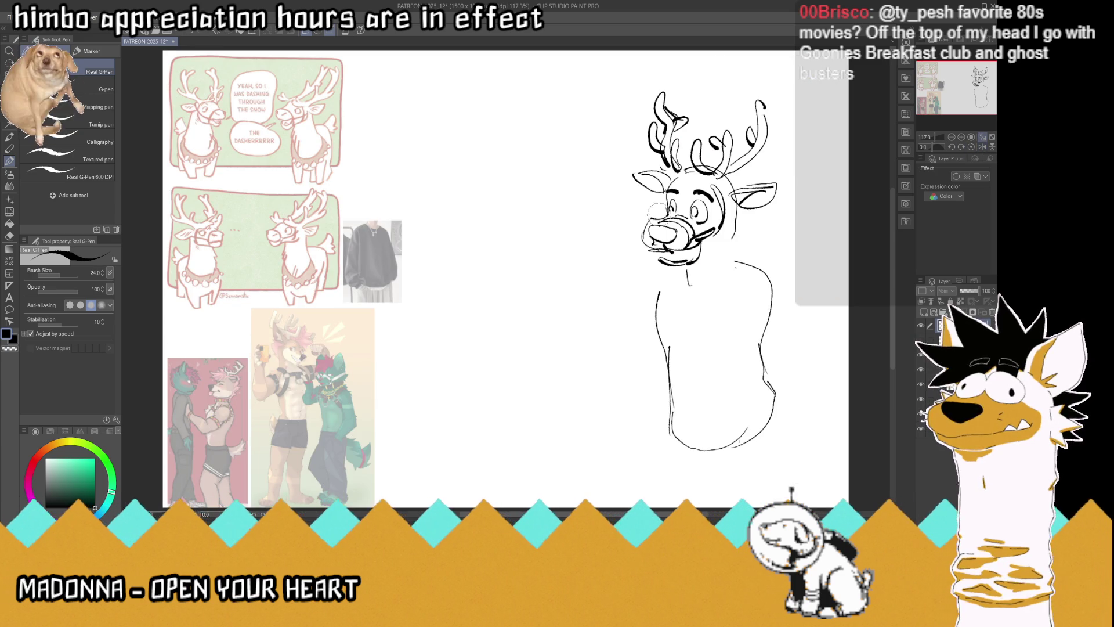
pyautogui.press('x')
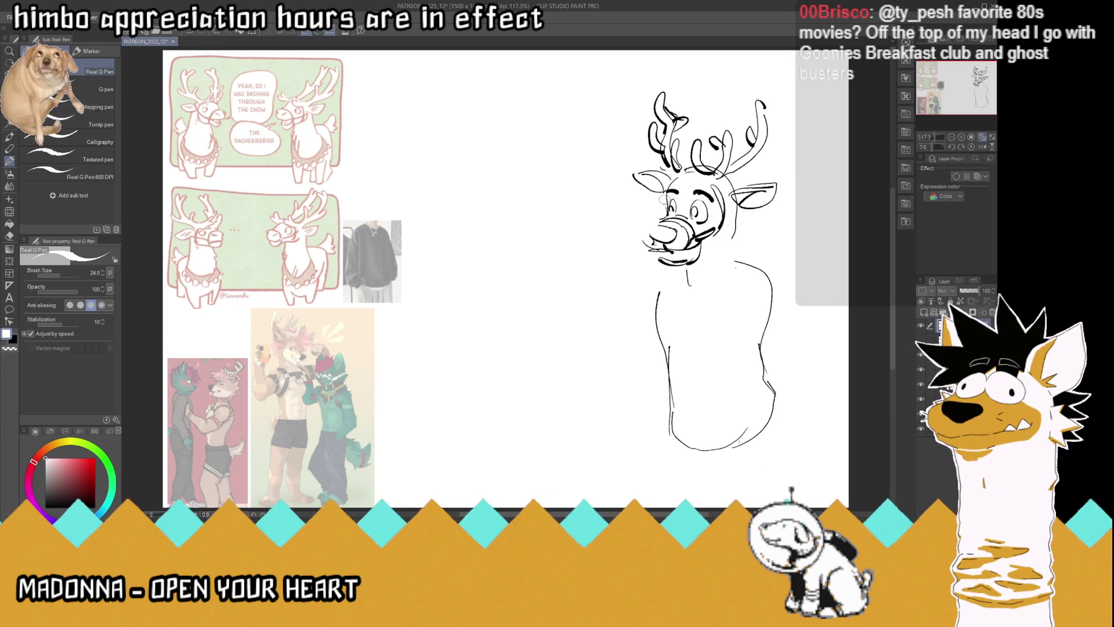
pyautogui.press('x')
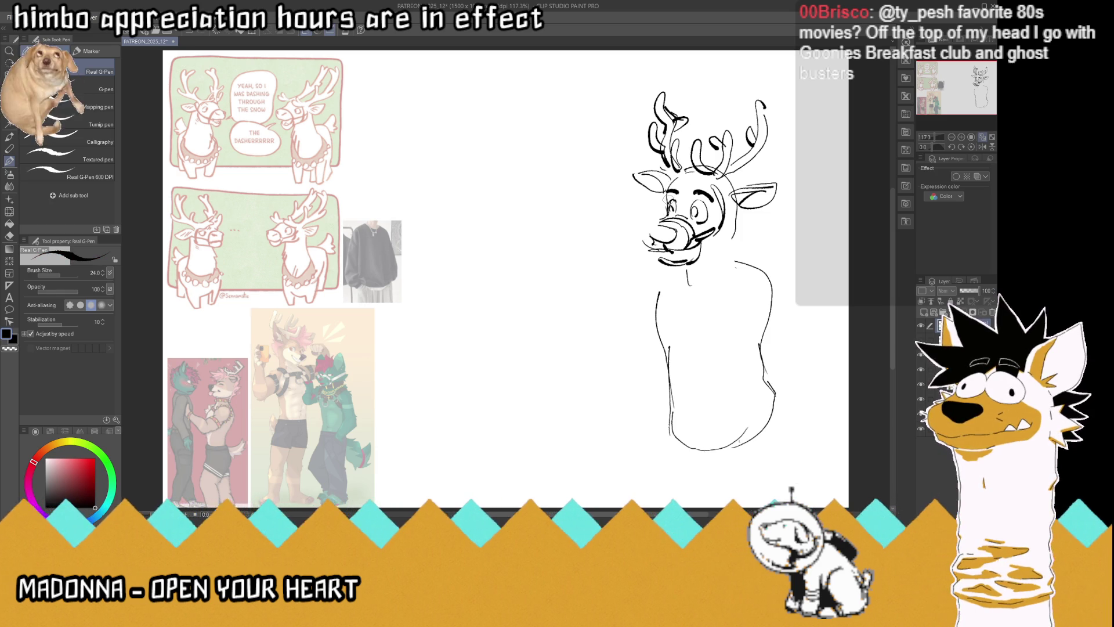
pyautogui.moveTo(667, 219); pyautogui.dragTo(644, 244)
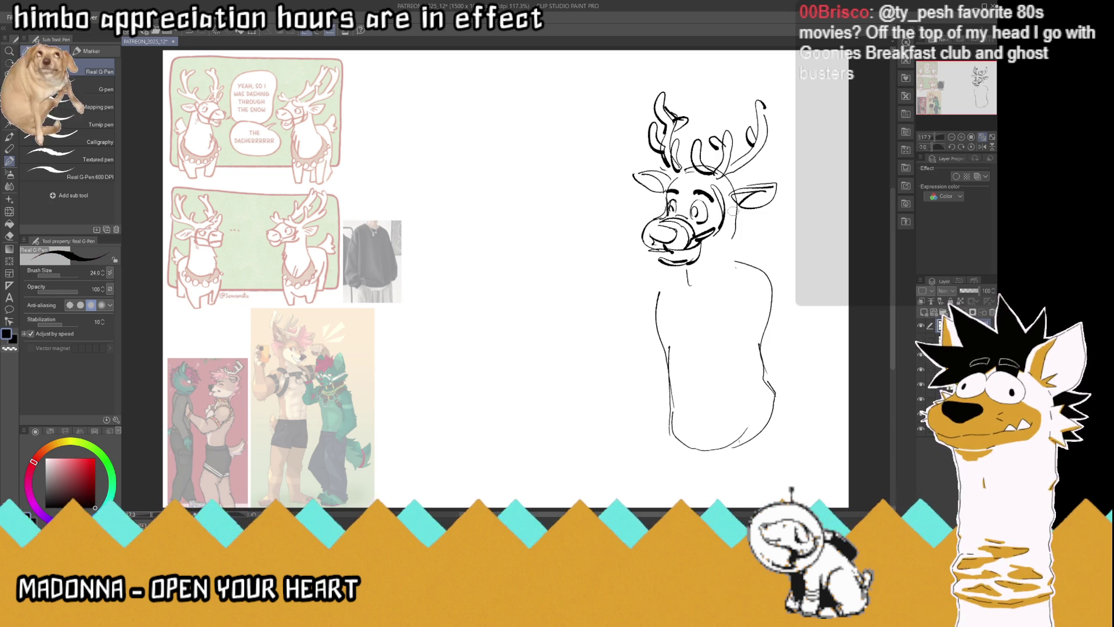
pyautogui.moveTo(735, 226)
pyautogui.mouseDown()
pyautogui.moveTo(734, 253)
pyautogui.moveTo(659, 268)
pyautogui.mouseUp()
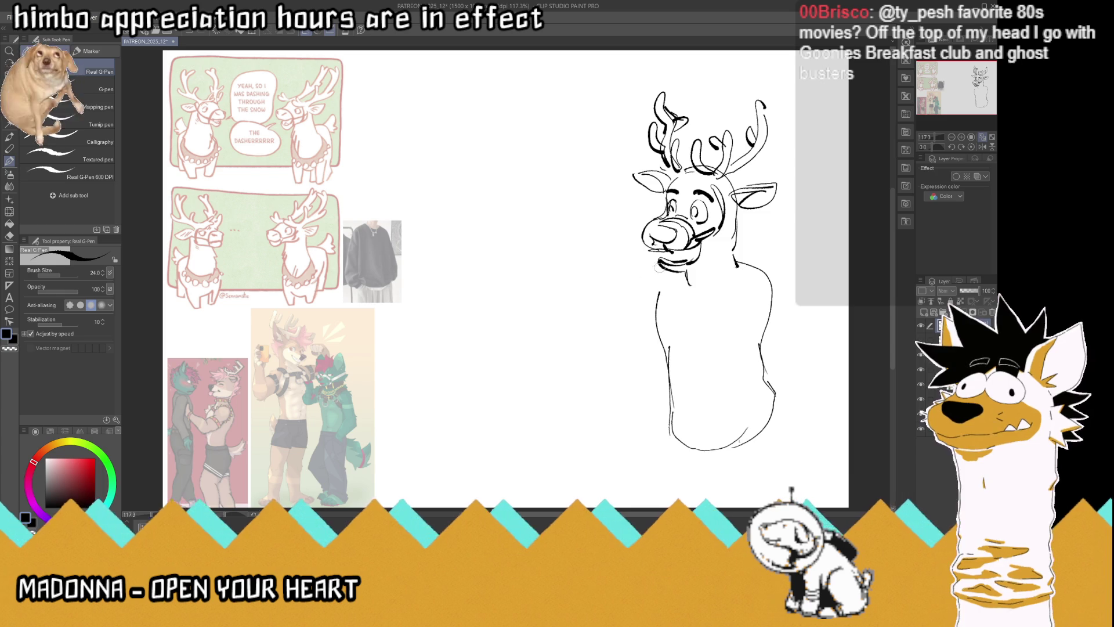
# Draw the reindeer's neck, shoulders, both sleeves with cuffs, and hands
pyautogui.moveTo(659, 268); pyautogui.dragTo(649, 273)
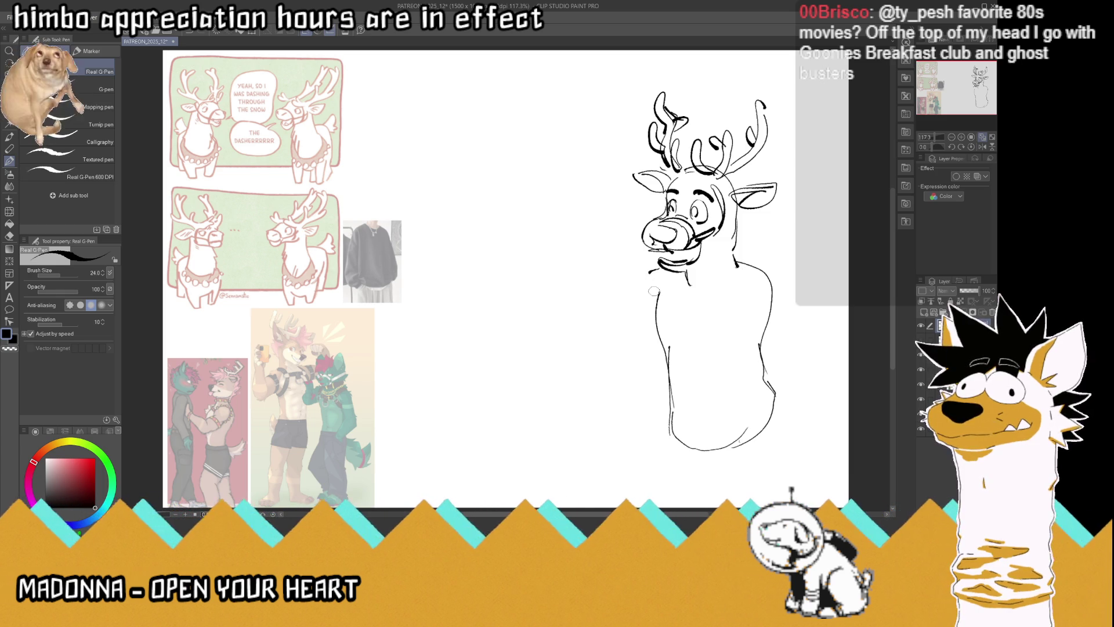
pyautogui.moveTo(661, 266); pyautogui.dragTo(613, 352)
pyautogui.moveTo(733, 256)
pyautogui.mouseDown()
pyautogui.moveTo(774, 269)
pyautogui.moveTo(804, 335)
pyautogui.moveTo(770, 368)
pyautogui.moveTo(825, 378)
pyautogui.moveTo(796, 441)
pyautogui.mouseUp()
pyautogui.moveTo(823, 383); pyautogui.dragTo(822, 436)
pyautogui.moveTo(791, 432); pyautogui.dragTo(798, 422)
pyautogui.moveTo(662, 353); pyautogui.dragTo(640, 388)
pyautogui.moveTo(634, 320)
pyautogui.mouseDown()
pyautogui.moveTo(638, 396)
pyautogui.moveTo(596, 378)
pyautogui.moveTo(581, 439)
pyautogui.mouseUp()
pyautogui.moveTo(639, 399); pyautogui.dragTo(615, 446)
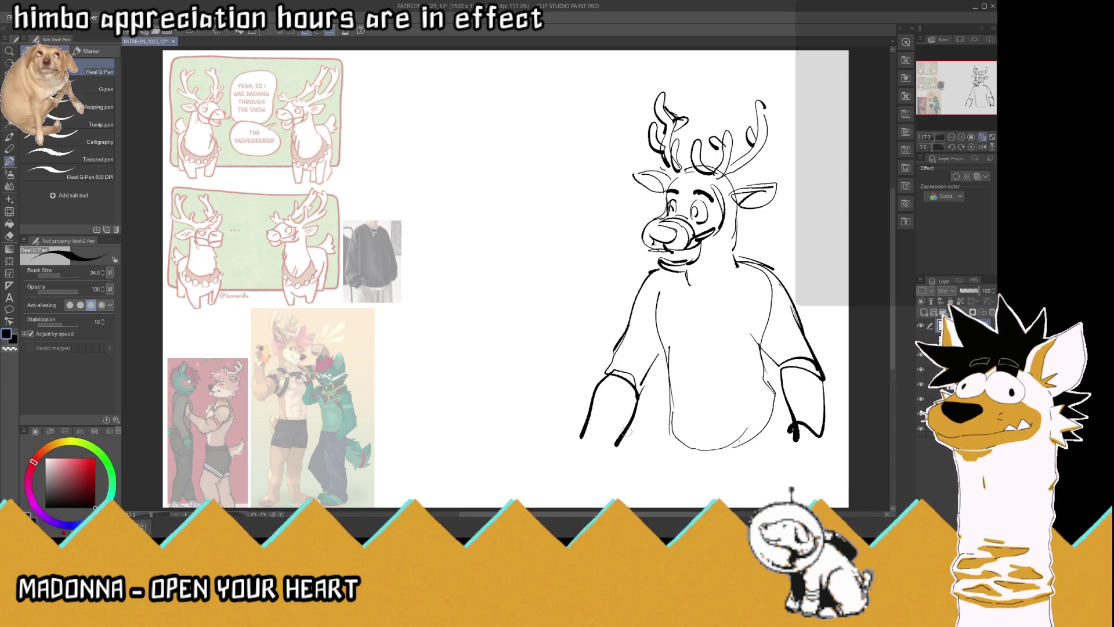
# Add the belly side, chest button, shoulder straps, pocket loop and a navel mark
pyautogui.moveTo(763, 431); pyautogui.dragTo(765, 360)
pyautogui.moveTo(690, 349)
pyautogui.mouseDown()
pyautogui.moveTo(690, 308)
pyautogui.moveTo(716, 311)
pyautogui.moveTo(661, 321)
pyautogui.moveTo(727, 323)
pyautogui.moveTo(751, 259)
pyautogui.mouseUp()
pyautogui.moveTo(738, 256); pyautogui.dragTo(772, 270)
pyautogui.moveTo(760, 271); pyautogui.dragTo(735, 311)
pyautogui.moveTo(662, 303)
pyautogui.mouseDown()
pyautogui.moveTo(668, 268)
pyautogui.moveTo(681, 269)
pyautogui.mouseUp()
pyautogui.moveTo(685, 308)
pyautogui.mouseDown()
pyautogui.moveTo(686, 319)
pyautogui.moveTo(696, 313)
pyautogui.moveTo(690, 330)
pyautogui.moveTo(718, 312)
pyautogui.moveTo(765, 361)
pyautogui.moveTo(666, 327)
pyautogui.moveTo(691, 349)
pyautogui.moveTo(705, 442)
pyautogui.mouseUp()
pyautogui.click(704, 418)
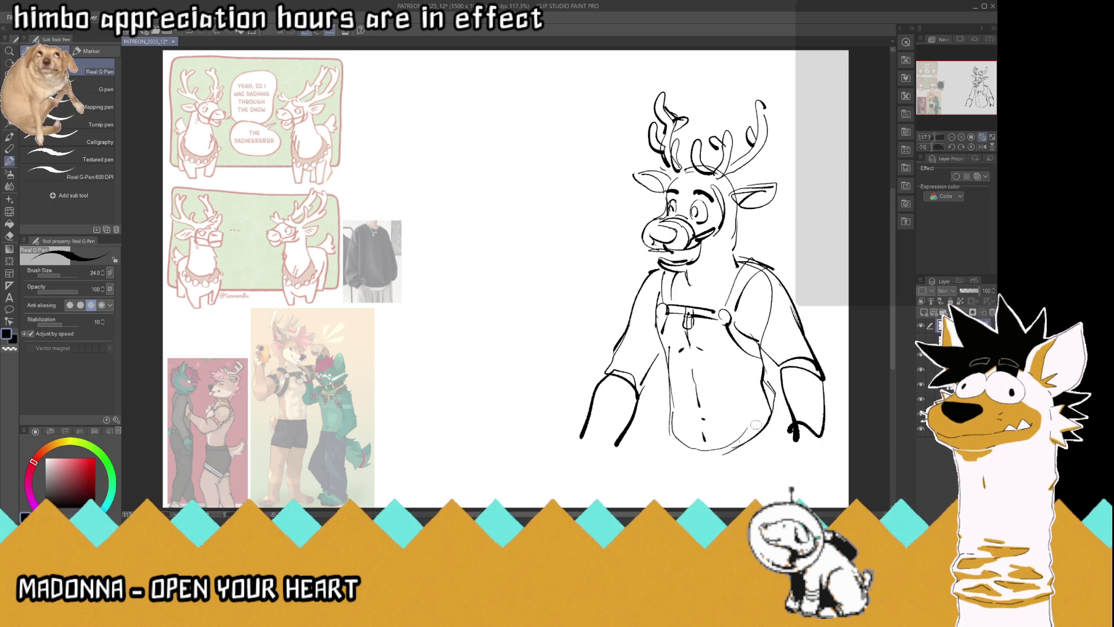
# Ink the bottom curve of the belly and thicken both of the reindeer's hands
pyautogui.moveTo(768, 429); pyautogui.dragTo(676, 448)
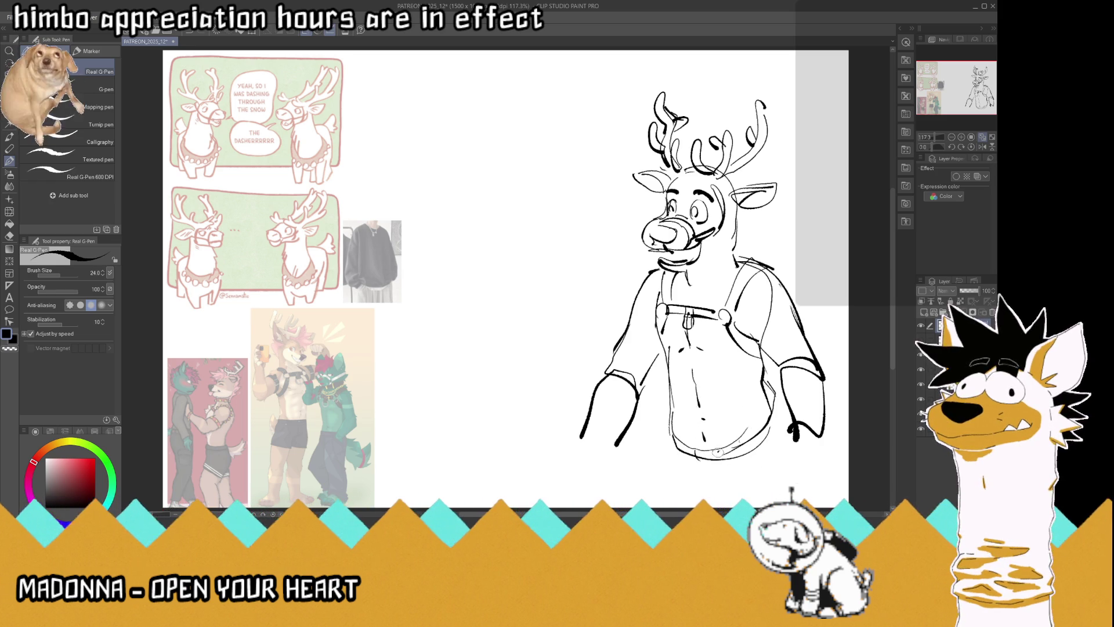
pyautogui.moveTo(778, 416); pyautogui.dragTo(773, 435)
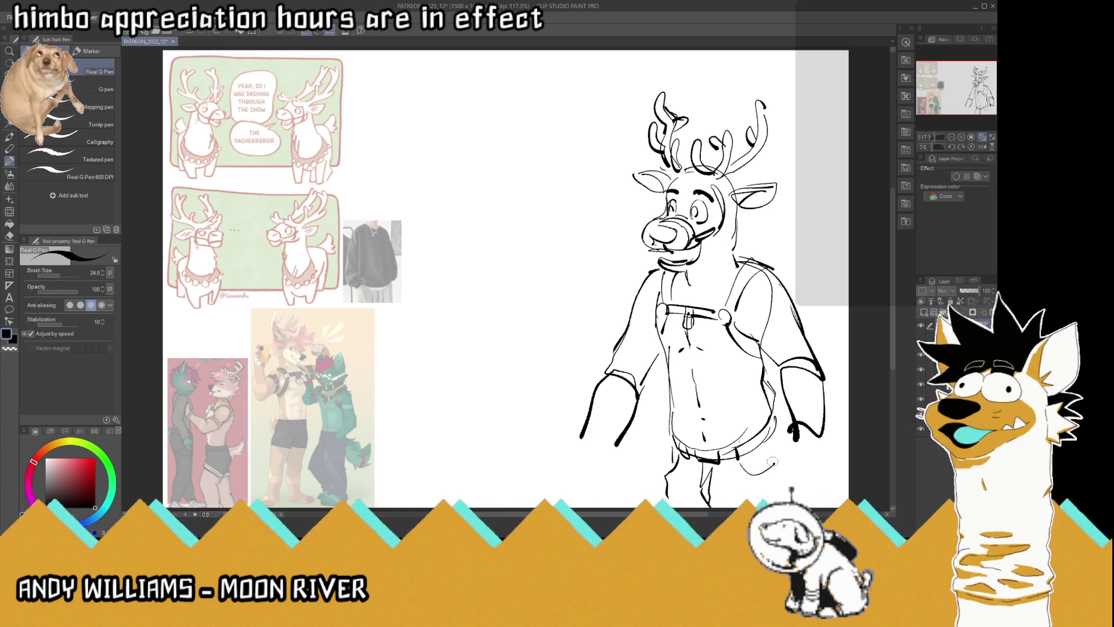
pyautogui.moveTo(775, 428)
pyautogui.mouseDown()
pyautogui.moveTo(788, 444)
pyautogui.moveTo(783, 427)
pyautogui.moveTo(820, 442)
pyautogui.mouseUp()
pyautogui.moveTo(622, 425); pyautogui.dragTo(578, 446)
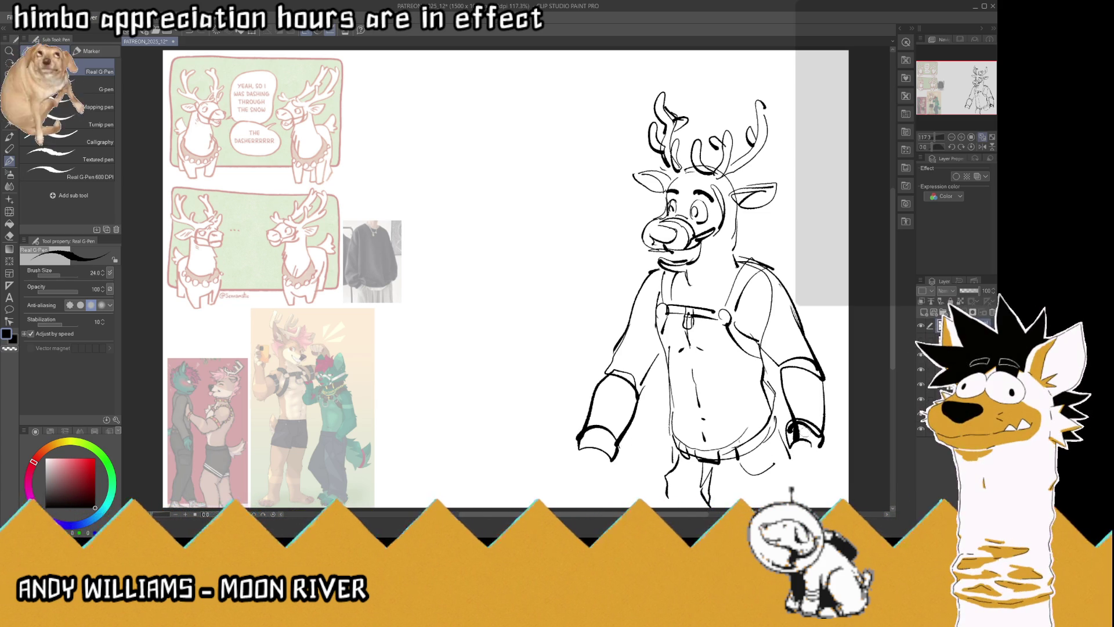
# Add shoulder seams to both sleeves and spiky fur around the left ear
pyautogui.moveTo(655, 315)
pyautogui.mouseDown()
pyautogui.moveTo(631, 319)
pyautogui.moveTo(628, 349)
pyautogui.mouseUp()
pyautogui.moveTo(775, 337)
pyautogui.mouseDown()
pyautogui.moveTo(761, 322)
pyautogui.moveTo(790, 307)
pyautogui.moveTo(757, 355)
pyautogui.moveTo(804, 310)
pyautogui.mouseUp()
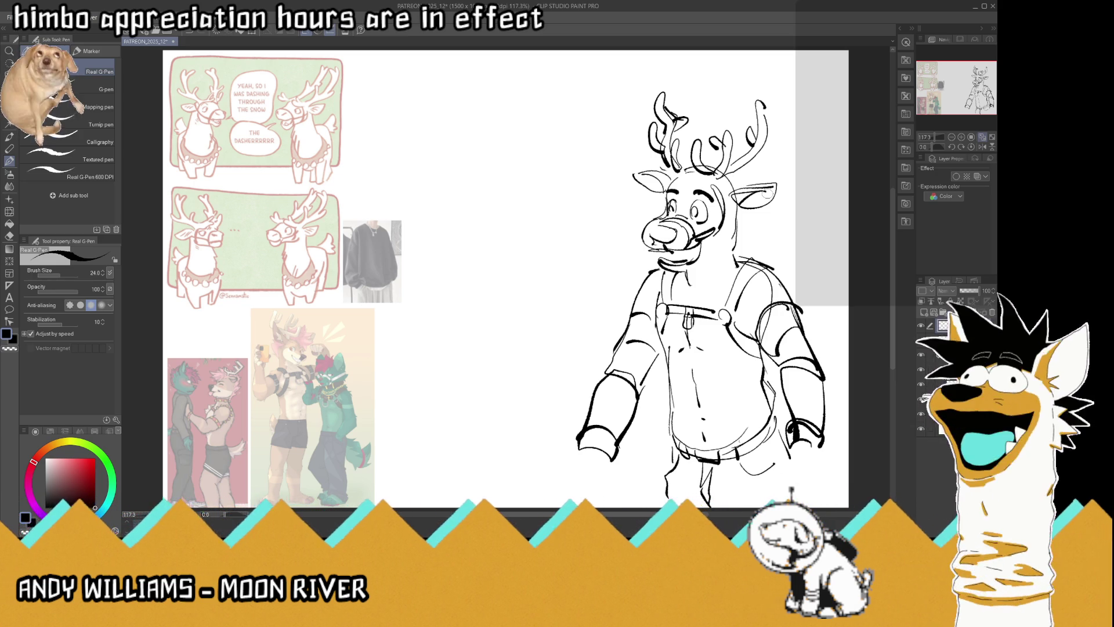
pyautogui.moveTo(662, 152)
pyautogui.mouseDown()
pyautogui.moveTo(636, 157)
pyautogui.moveTo(633, 191)
pyautogui.moveTo(673, 197)
pyautogui.moveTo(697, 185)
pyautogui.moveTo(675, 158)
pyautogui.moveTo(728, 165)
pyautogui.mouseUp()
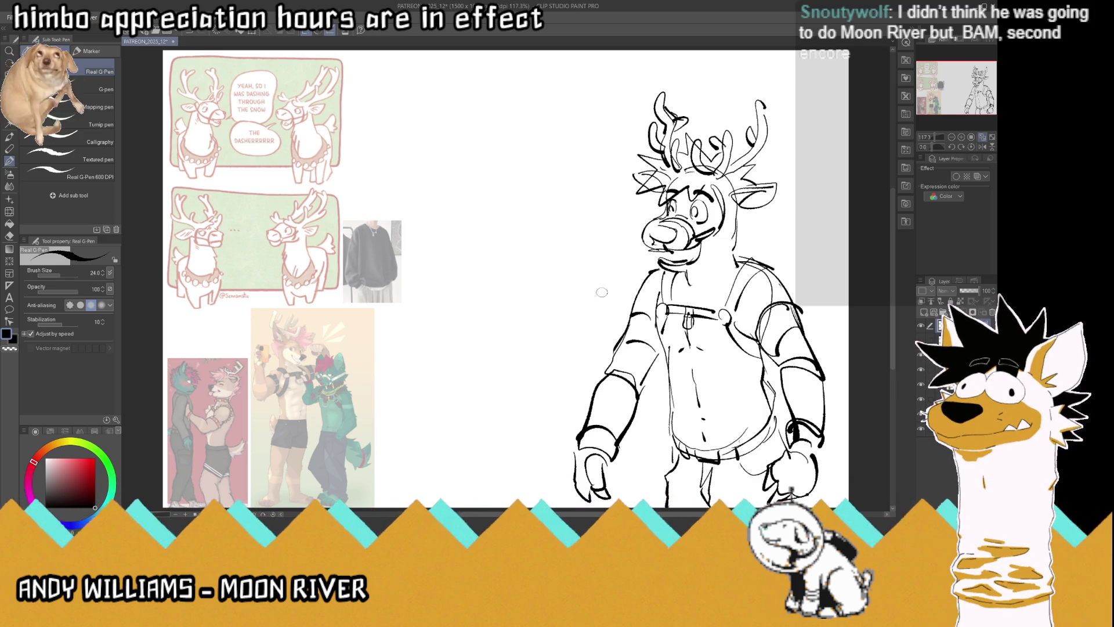
# Shift the reindeer sketch right, then erase and redraw its left forearm and hand
pyautogui.click(10, 87)
pyautogui.moveTo(700, 385); pyautogui.dragTo(719, 383)
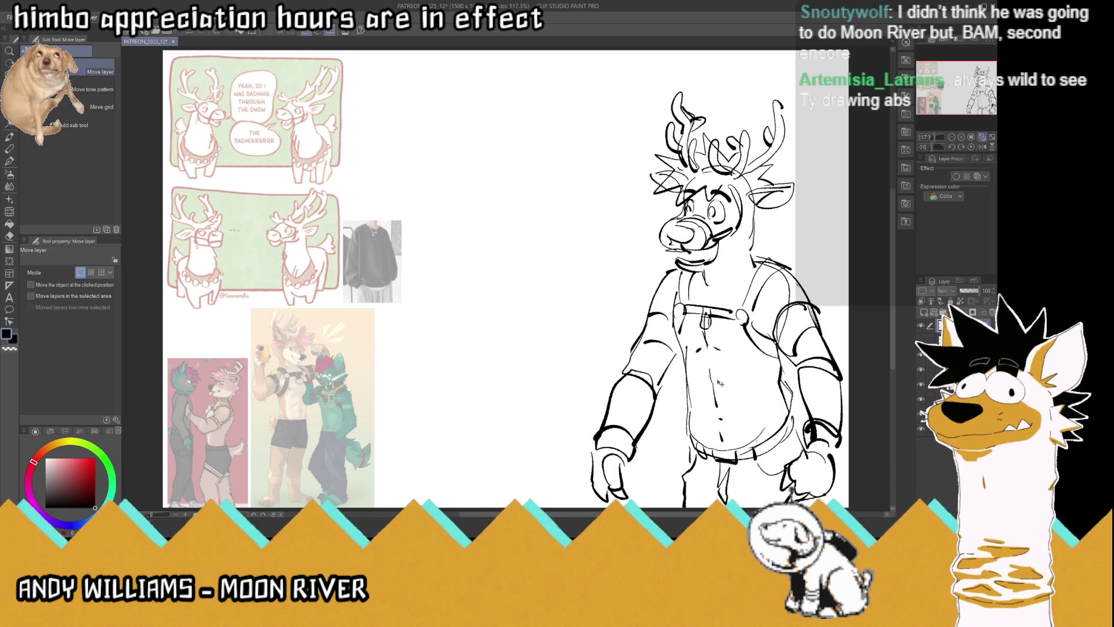
pyautogui.press('e')
pyautogui.moveTo(639, 441)
pyautogui.mouseDown()
pyautogui.moveTo(659, 429)
pyautogui.moveTo(617, 413)
pyautogui.moveTo(621, 400)
pyautogui.moveTo(642, 416)
pyautogui.moveTo(633, 410)
pyautogui.mouseUp()
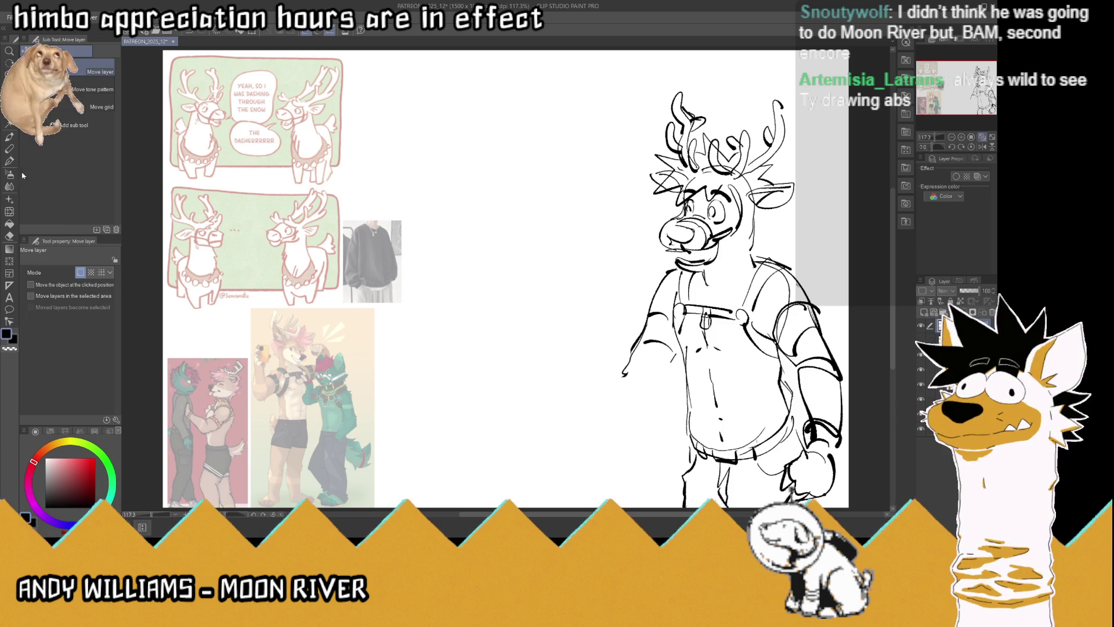
pyautogui.press('p')
pyautogui.moveTo(652, 380)
pyautogui.mouseDown()
pyautogui.moveTo(626, 376)
pyautogui.moveTo(610, 427)
pyautogui.mouseUp()
pyautogui.moveTo(673, 355)
pyautogui.mouseDown()
pyautogui.moveTo(648, 407)
pyautogui.moveTo(602, 441)
pyautogui.moveTo(633, 436)
pyautogui.moveTo(624, 441)
pyautogui.moveTo(609, 444)
pyautogui.moveTo(638, 424)
pyautogui.mouseUp()
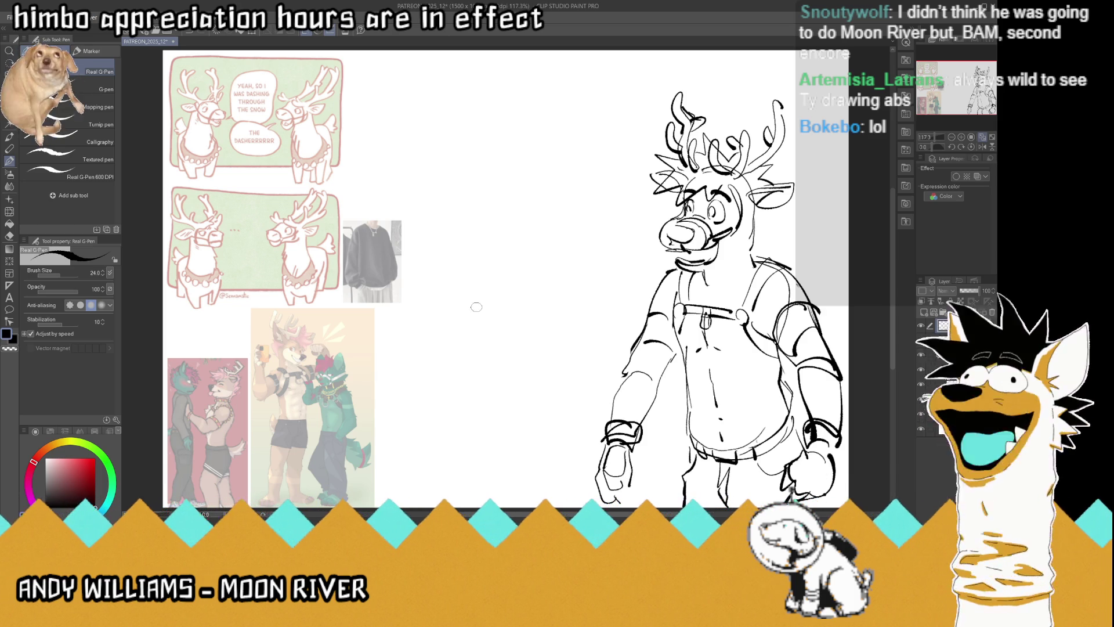
# Sketch a new head outline with an ear left of the reindeer
pyautogui.moveTo(492, 308)
pyautogui.mouseDown()
pyautogui.moveTo(457, 290)
pyautogui.moveTo(458, 238)
pyautogui.moveTo(484, 210)
pyautogui.moveTo(511, 219)
pyautogui.moveTo(511, 288)
pyautogui.moveTo(521, 286)
pyautogui.mouseUp()
pyautogui.moveTo(521, 231); pyautogui.dragTo(528, 252)
pyautogui.moveTo(508, 214)
pyautogui.mouseDown()
pyautogui.moveTo(523, 234)
pyautogui.moveTo(468, 252)
pyautogui.moveTo(446, 191)
pyautogui.moveTo(476, 221)
pyautogui.mouseUp()
pyautogui.moveTo(464, 220)
pyautogui.mouseDown()
pyautogui.moveTo(465, 238)
pyautogui.moveTo(525, 200)
pyautogui.moveTo(504, 173)
pyautogui.moveTo(518, 201)
pyautogui.mouseUp()
# Give the new head a jaw, closed eyes and spiky hair, removing the first ear stroke
pyautogui.hotkey('ctrl', 'z')
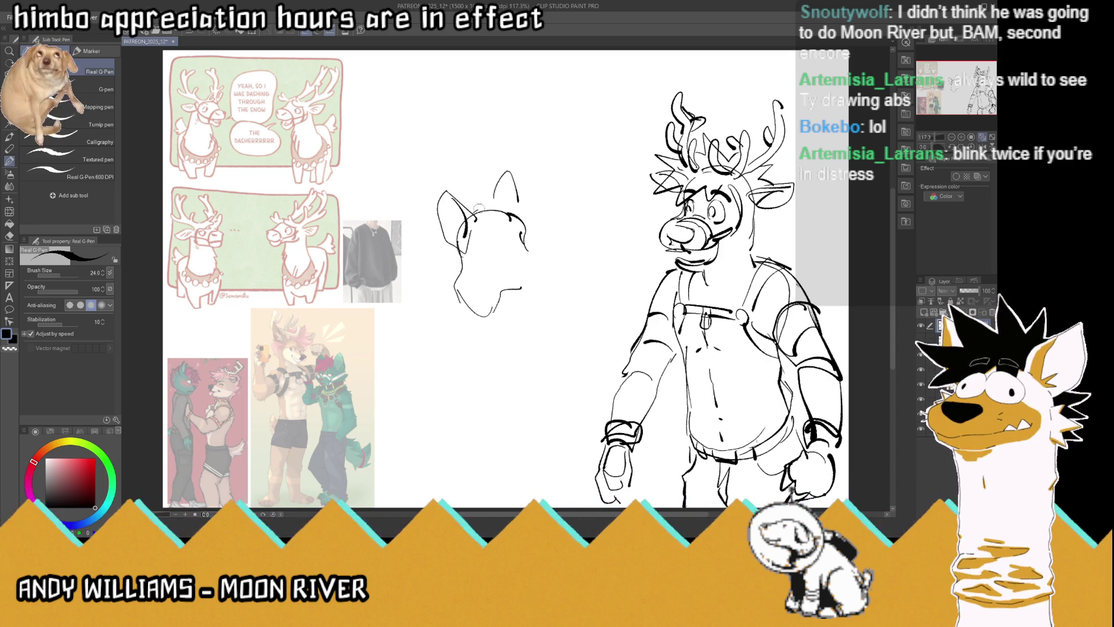
pyautogui.moveTo(459, 259)
pyautogui.mouseDown()
pyautogui.moveTo(439, 274)
pyautogui.moveTo(473, 289)
pyautogui.mouseUp()
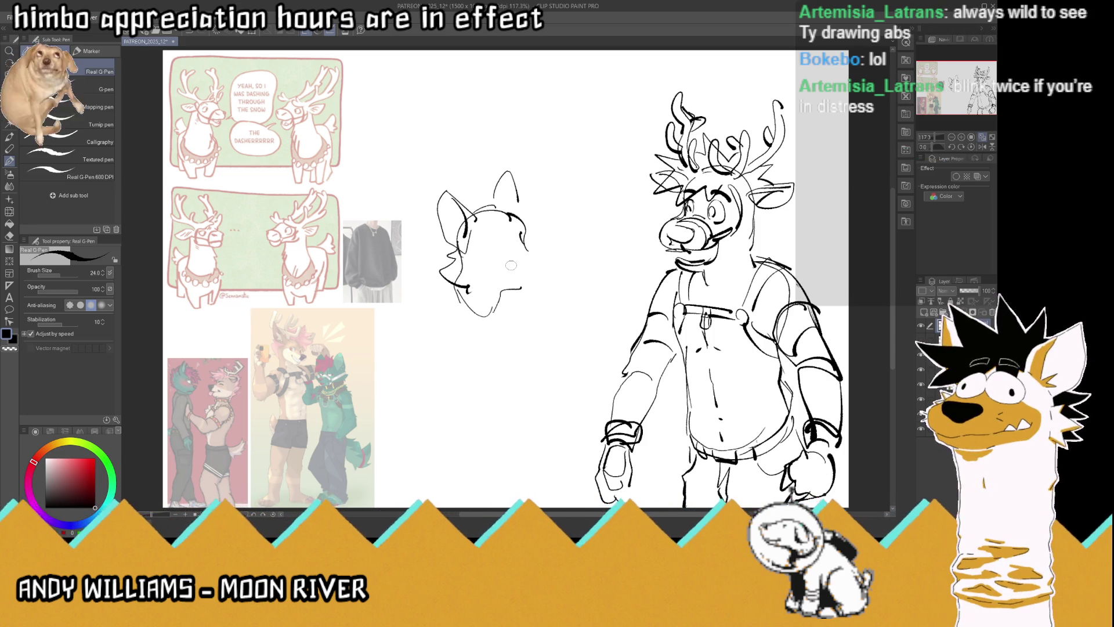
pyautogui.moveTo(488, 256)
pyautogui.mouseDown()
pyautogui.moveTo(527, 252)
pyautogui.moveTo(506, 247)
pyautogui.moveTo(511, 231)
pyautogui.moveTo(529, 228)
pyautogui.moveTo(525, 249)
pyautogui.moveTo(550, 250)
pyautogui.moveTo(554, 265)
pyautogui.moveTo(547, 255)
pyautogui.moveTo(553, 267)
pyautogui.moveTo(536, 278)
pyautogui.moveTo(513, 272)
pyautogui.mouseUp()
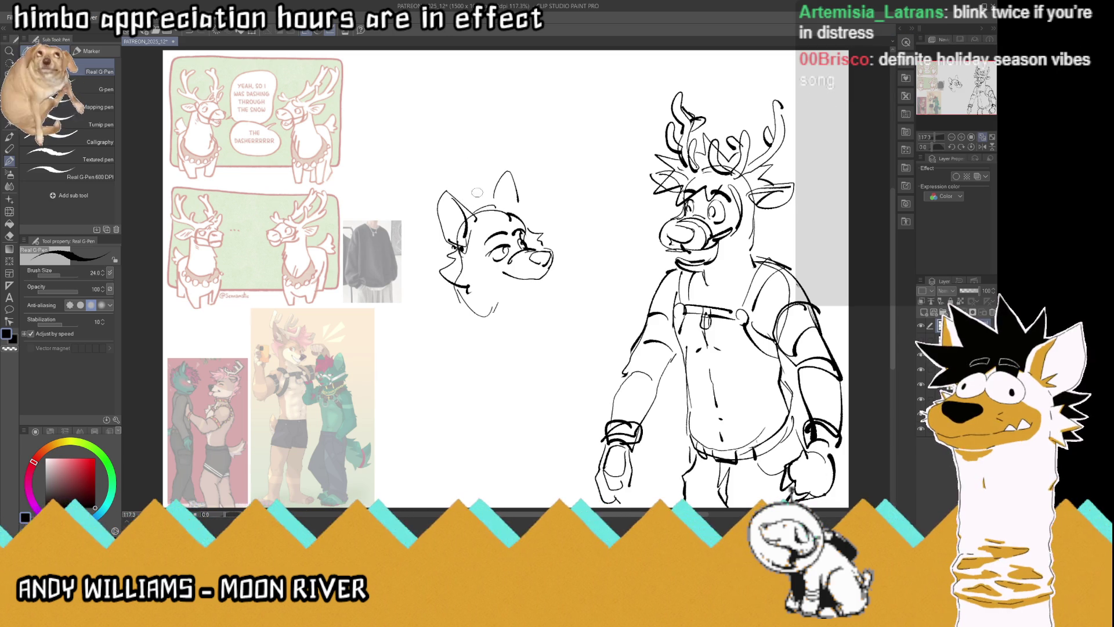
pyautogui.moveTo(466, 196)
pyautogui.mouseDown()
pyautogui.moveTo(494, 166)
pyautogui.moveTo(535, 177)
pyautogui.moveTo(549, 209)
pyautogui.moveTo(540, 229)
pyautogui.moveTo(520, 223)
pyautogui.mouseUp()
pyautogui.moveTo(444, 237)
pyautogui.mouseDown()
pyautogui.moveTo(428, 261)
pyautogui.moveTo(452, 251)
pyautogui.moveTo(495, 267)
pyautogui.moveTo(523, 296)
pyautogui.moveTo(511, 294)
pyautogui.moveTo(540, 285)
pyautogui.moveTo(500, 278)
pyautogui.moveTo(528, 282)
pyautogui.moveTo(513, 302)
pyautogui.mouseUp()
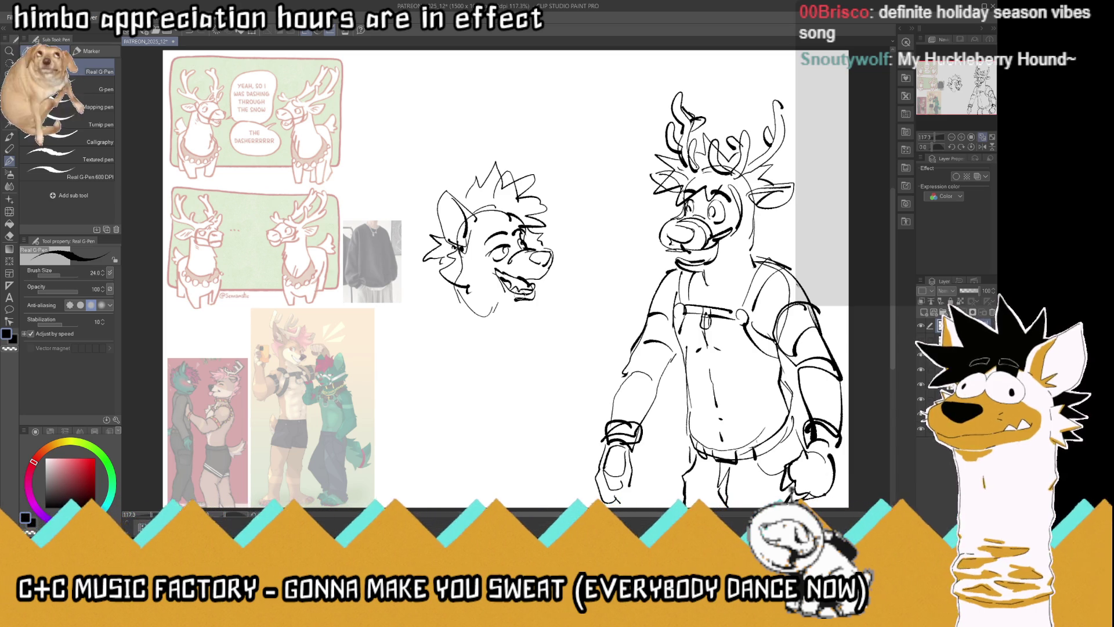
# Ink the canine's lower jaw and grinning mouth, plus the neck lines below the chin
pyautogui.moveTo(535, 296); pyautogui.dragTo(500, 295)
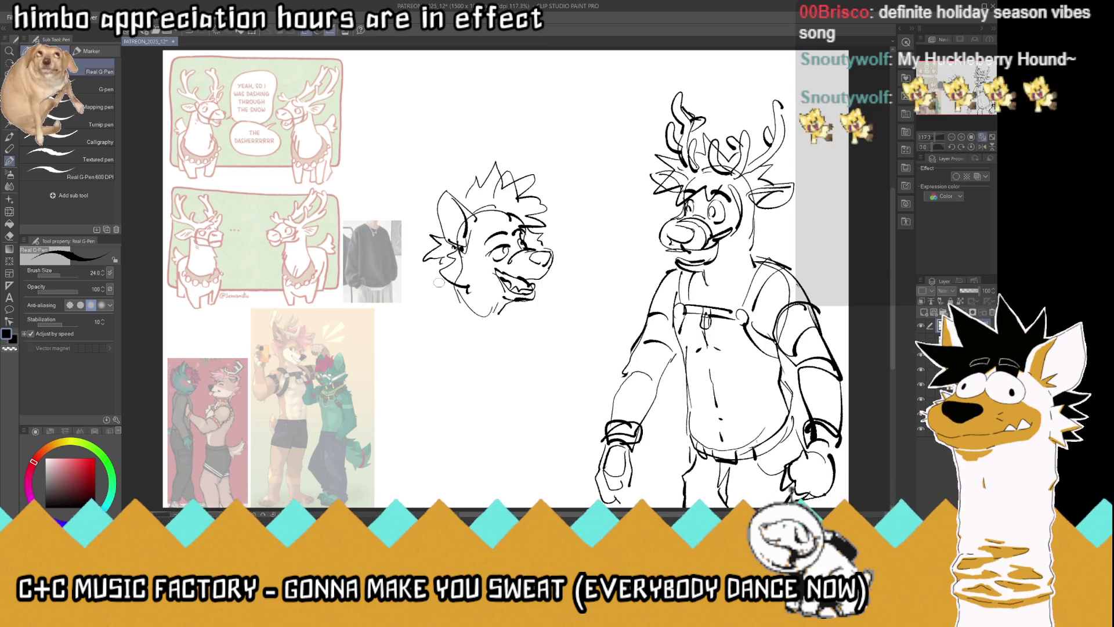
pyautogui.moveTo(453, 286); pyautogui.dragTo(417, 345)
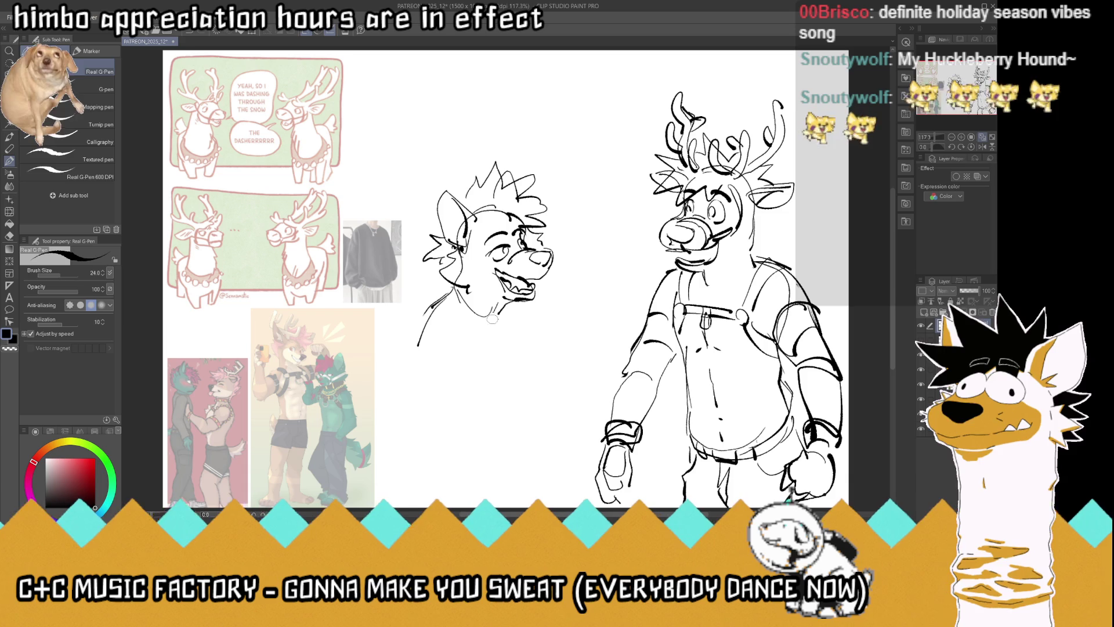
pyautogui.moveTo(498, 309)
pyautogui.mouseDown()
pyautogui.moveTo(489, 341)
pyautogui.moveTo(439, 293)
pyautogui.moveTo(490, 336)
pyautogui.mouseUp()
# Sketch the canine's sweater collar, shoulder and torso lines, erase the messy lower strokes, then mirror the view
pyautogui.moveTo(444, 297)
pyautogui.mouseDown()
pyautogui.moveTo(393, 375)
pyautogui.moveTo(450, 385)
pyautogui.moveTo(455, 444)
pyautogui.mouseUp()
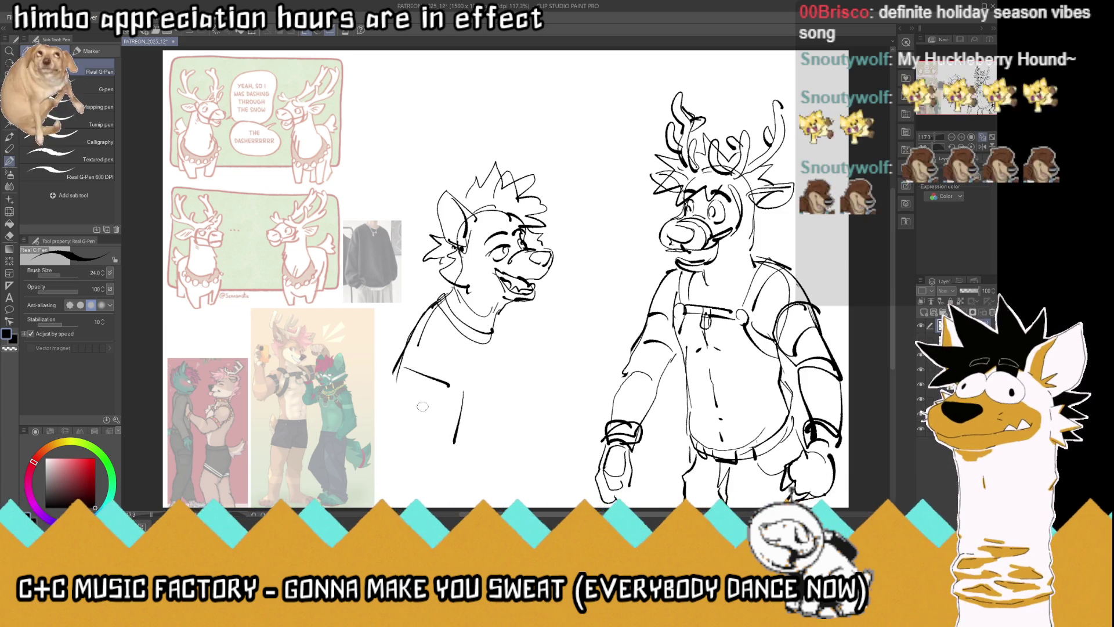
pyautogui.moveTo(413, 392); pyautogui.dragTo(443, 447)
pyautogui.moveTo(400, 348)
pyautogui.mouseDown()
pyautogui.moveTo(385, 402)
pyautogui.moveTo(402, 491)
pyautogui.mouseUp()
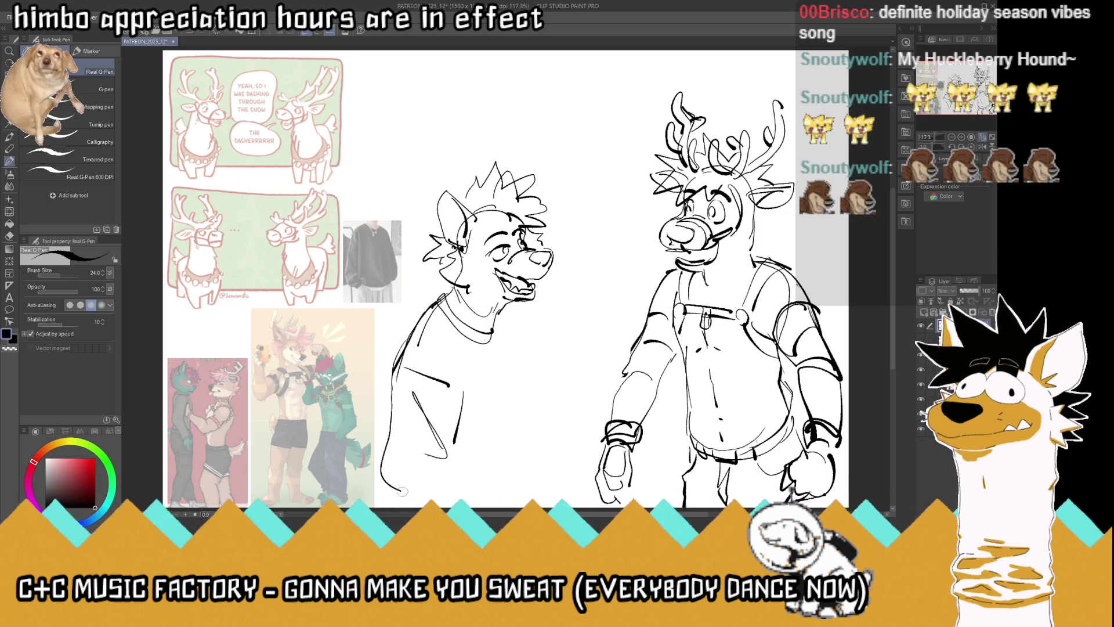
pyautogui.moveTo(464, 391); pyautogui.dragTo(465, 447)
pyautogui.moveTo(506, 308); pyautogui.dragTo(526, 342)
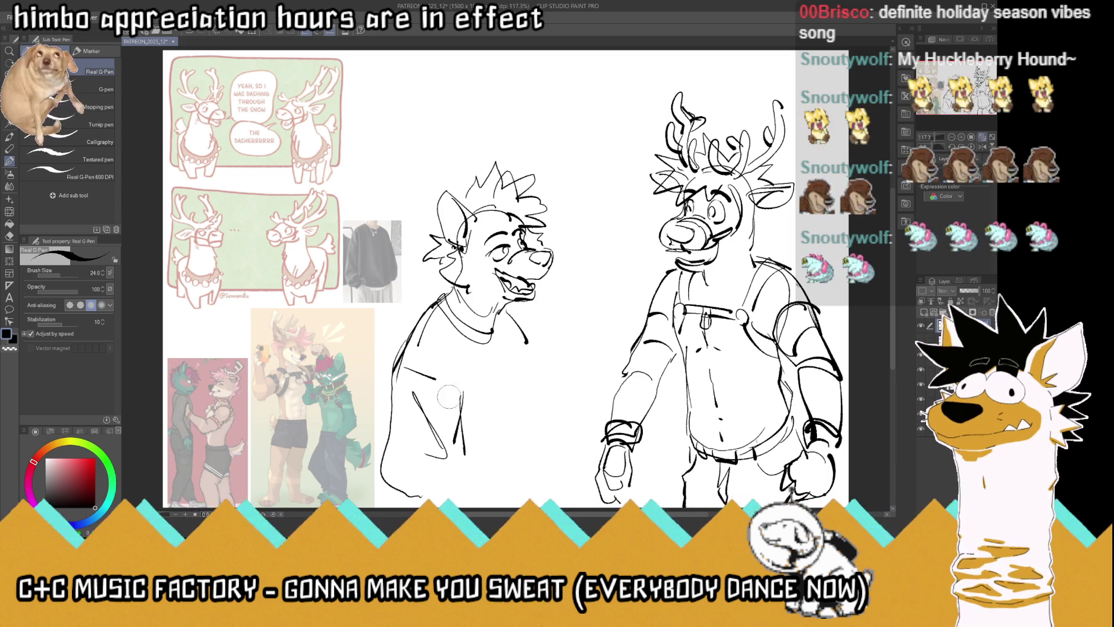
pyautogui.moveTo(406, 359)
pyautogui.mouseDown()
pyautogui.moveTo(452, 424)
pyautogui.moveTo(414, 486)
pyautogui.moveTo(420, 434)
pyautogui.moveTo(474, 439)
pyautogui.mouseUp()
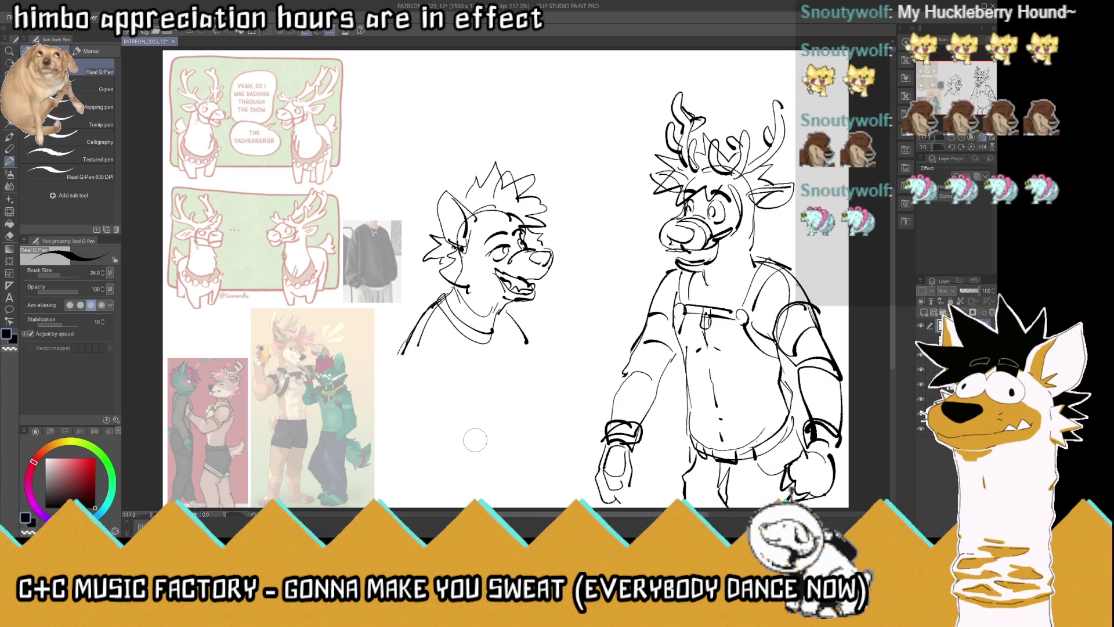
pyautogui.click(982, 147)
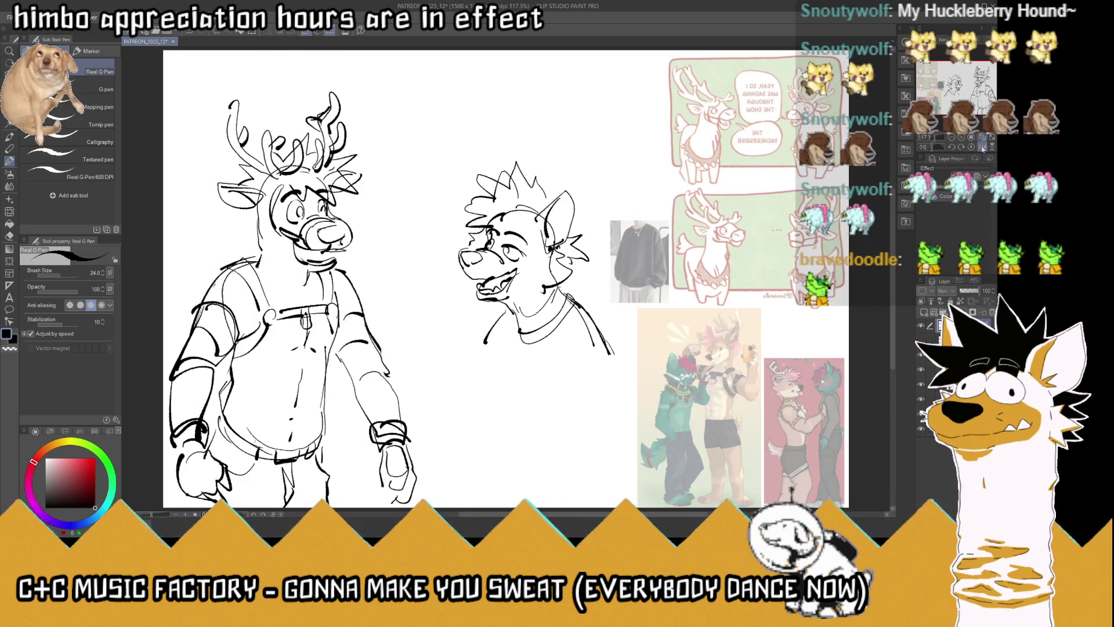
# Rough in the canine's baggy sleeves, arm lines and sweater folds, then unflip the canvas view
pyautogui.moveTo(571, 296)
pyautogui.mouseDown()
pyautogui.moveTo(616, 350)
pyautogui.moveTo(634, 406)
pyautogui.mouseUp()
pyautogui.moveTo(614, 367)
pyautogui.mouseDown()
pyautogui.moveTo(568, 388)
pyautogui.moveTo(577, 390)
pyautogui.moveTo(571, 448)
pyautogui.mouseUp()
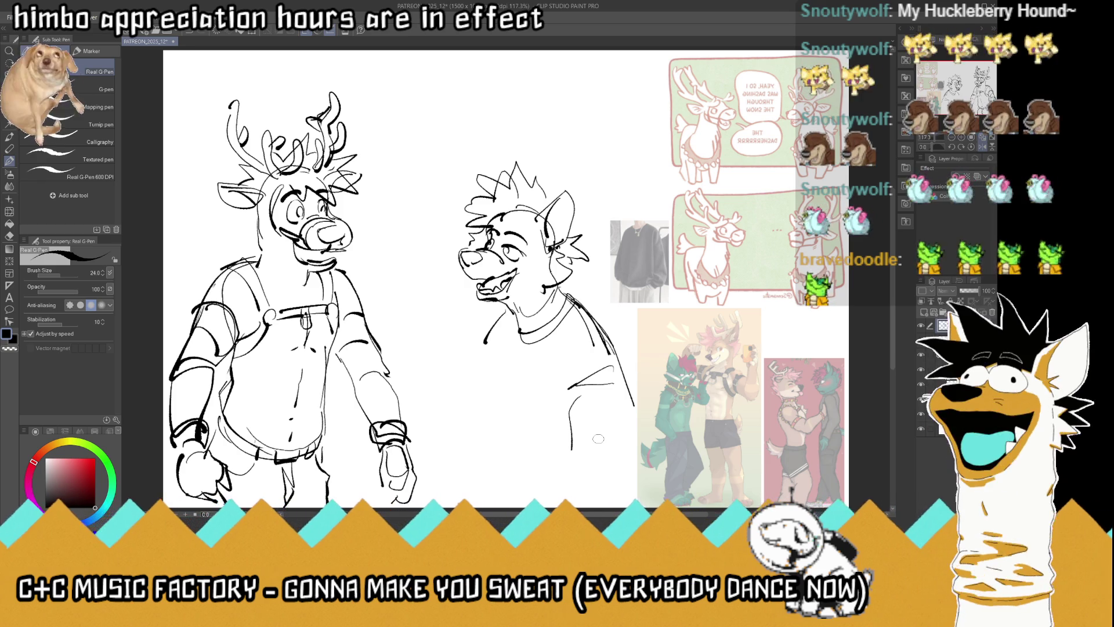
pyautogui.moveTo(486, 340); pyautogui.dragTo(460, 436)
pyautogui.moveTo(476, 376)
pyautogui.mouseDown()
pyautogui.moveTo(493, 387)
pyautogui.moveTo(492, 445)
pyautogui.mouseUp()
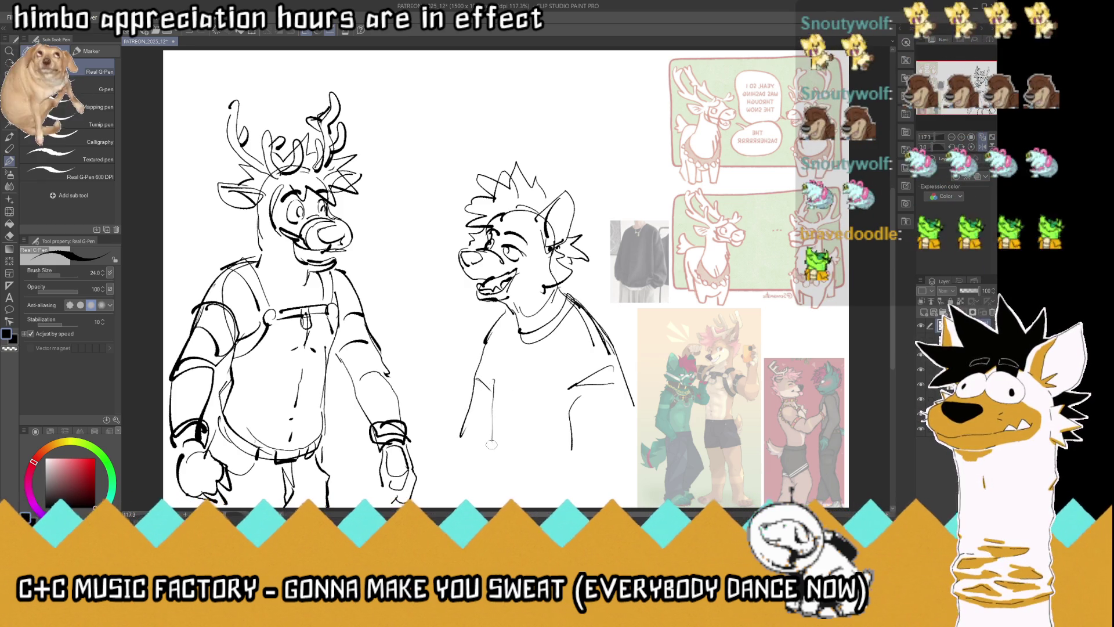
pyautogui.moveTo(515, 405); pyautogui.dragTo(517, 457)
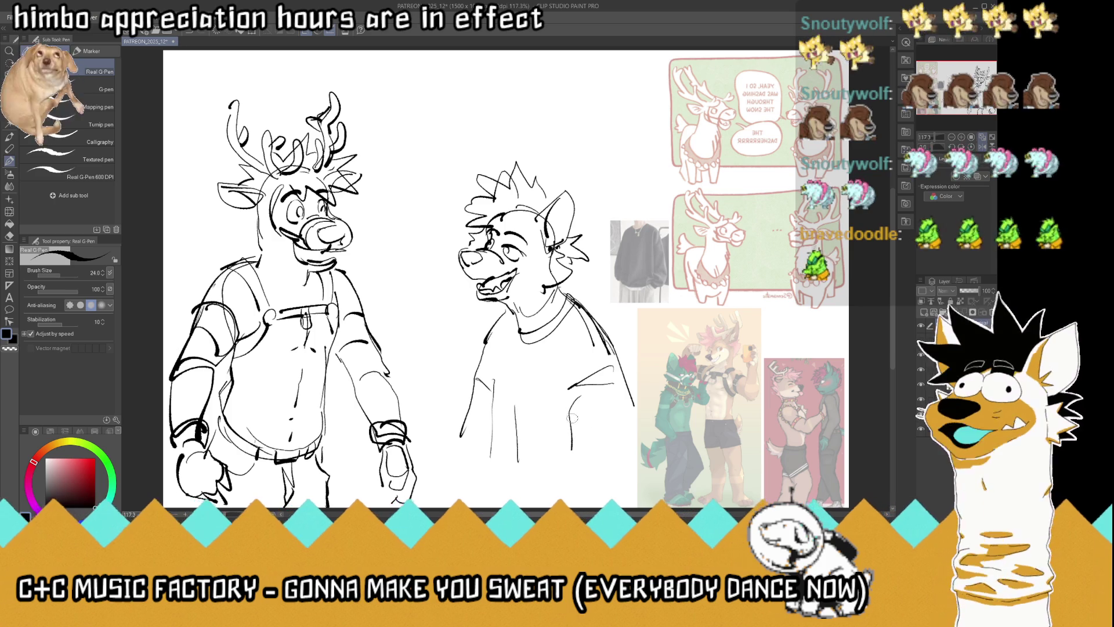
pyautogui.moveTo(622, 382); pyautogui.dragTo(636, 428)
pyautogui.moveTo(614, 338); pyautogui.dragTo(638, 422)
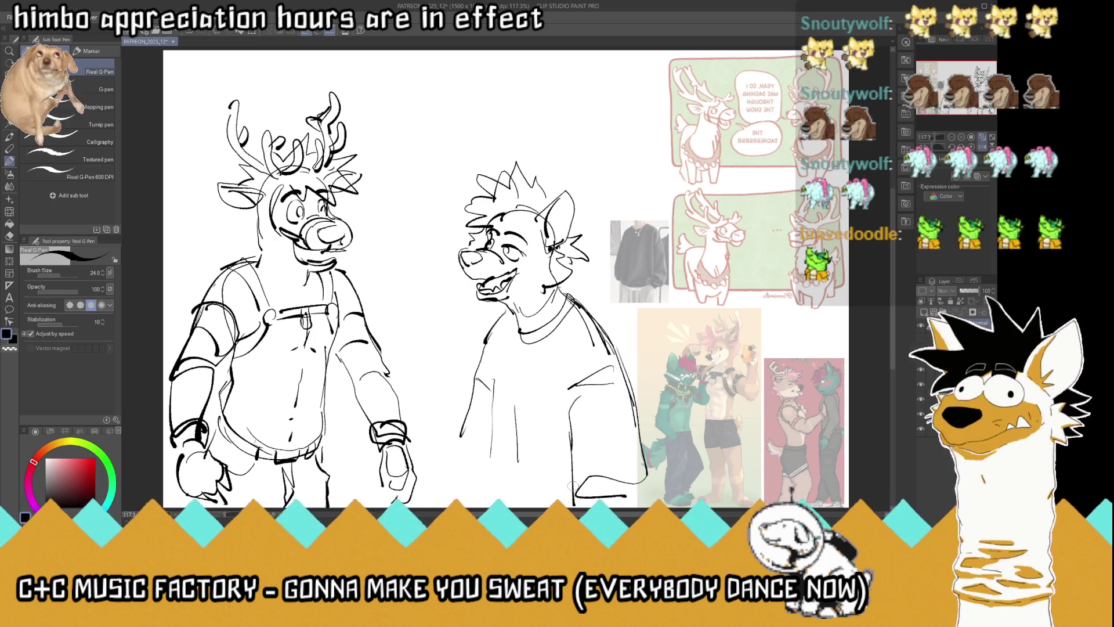
pyautogui.click(983, 138)
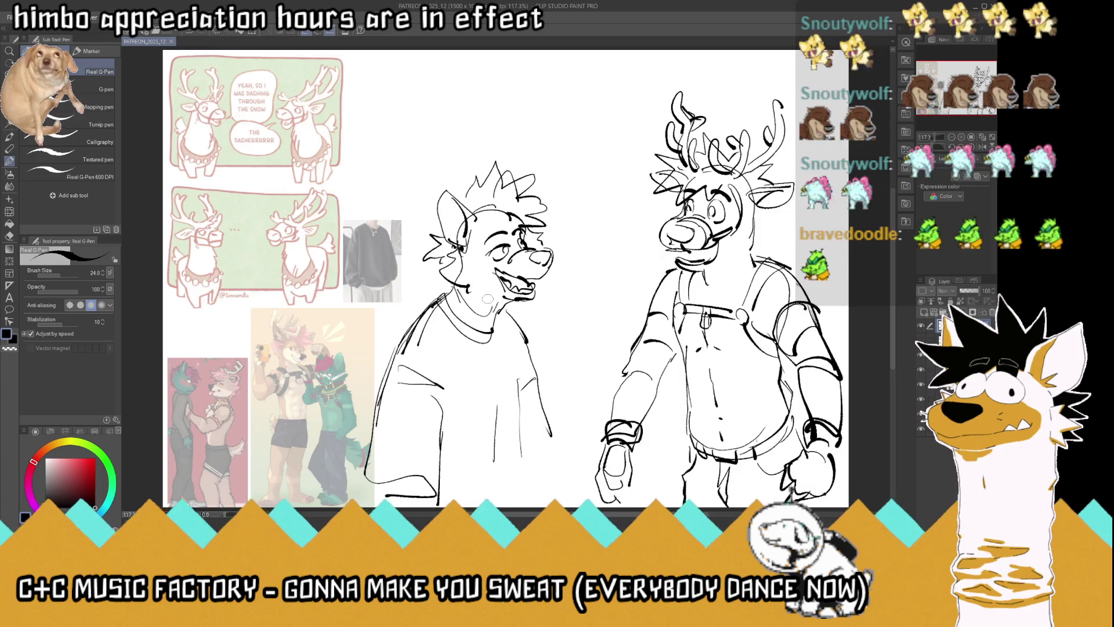
# Fit the page in view, hide the character sketch layer and add a new layer
pyautogui.scroll(-3, 489, 299)
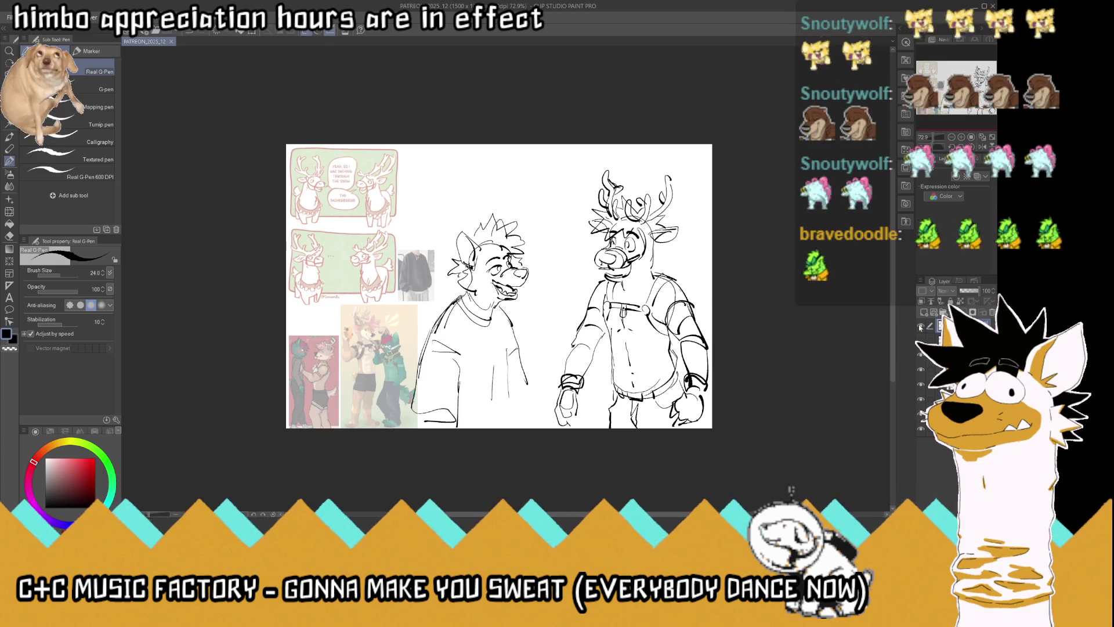
pyautogui.press('Delete')
pyautogui.click(981, 140)
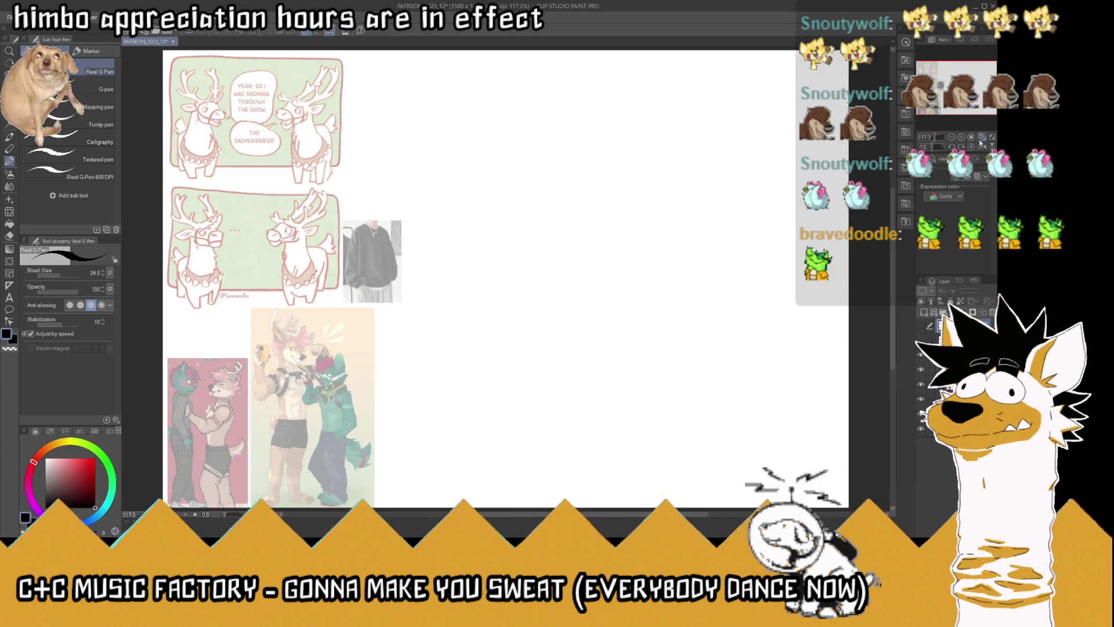
pyautogui.click(924, 312)
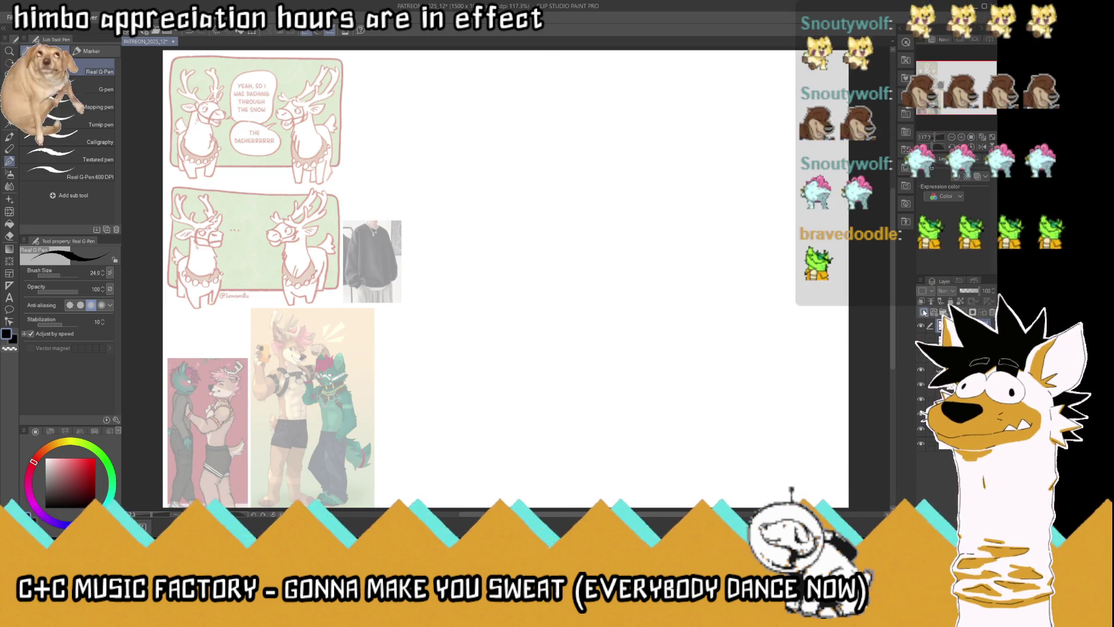
# Draw the panel border edges, erase the overlapping top edge, and start the canine's shoulders
pyautogui.moveTo(816, 291); pyautogui.dragTo(476, 295)
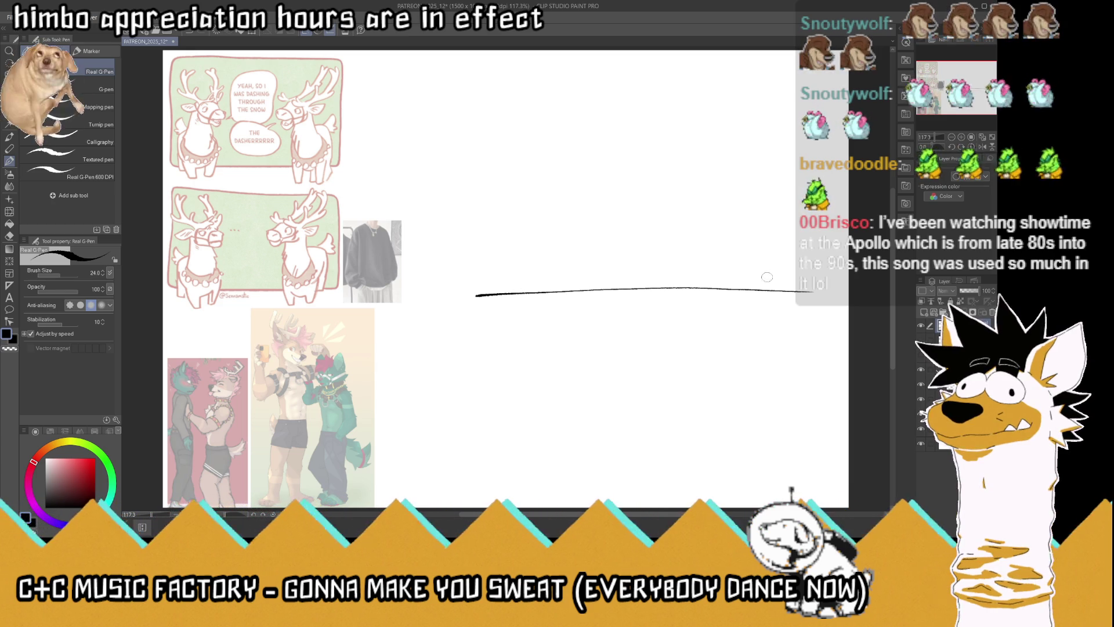
pyautogui.moveTo(732, 287)
pyautogui.mouseDown()
pyautogui.moveTo(817, 299)
pyautogui.moveTo(813, 492)
pyautogui.moveTo(452, 327)
pyautogui.moveTo(452, 308)
pyautogui.mouseUp()
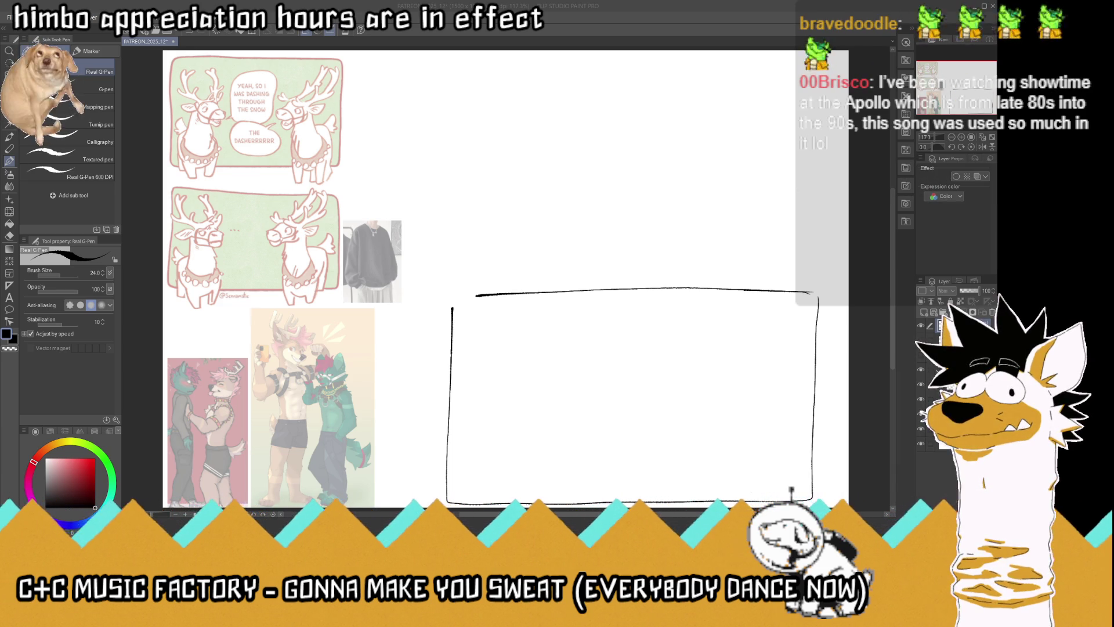
pyautogui.click(582, 14)
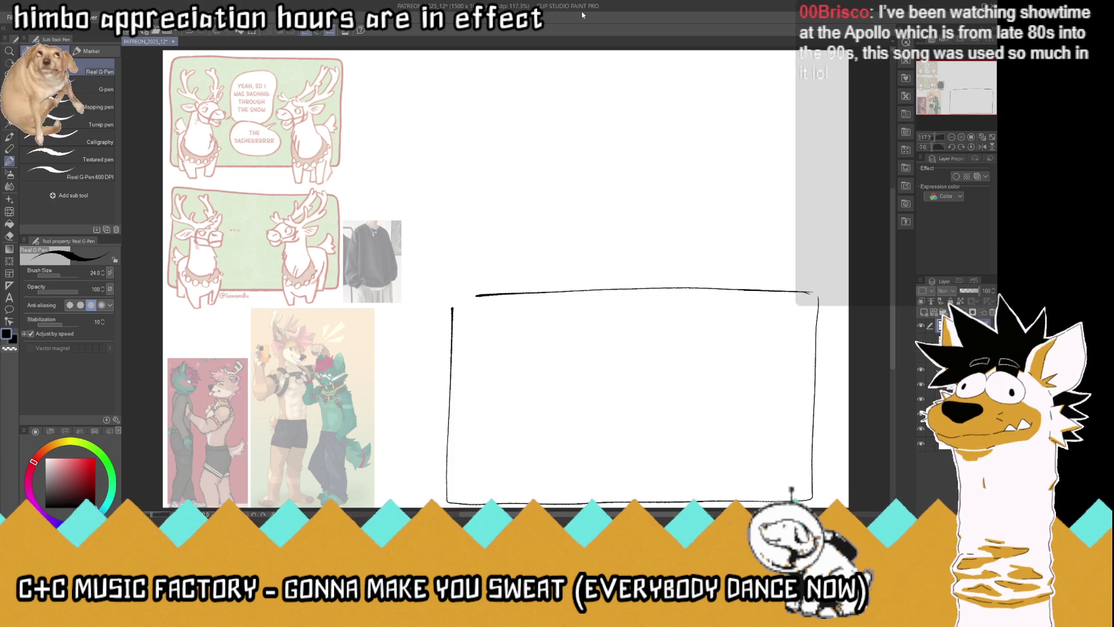
pyautogui.moveTo(812, 292)
pyautogui.mouseDown()
pyautogui.moveTo(472, 291)
pyautogui.moveTo(813, 291)
pyautogui.moveTo(453, 281)
pyautogui.moveTo(451, 178)
pyautogui.moveTo(452, 60)
pyautogui.moveTo(812, 64)
pyautogui.mouseUp()
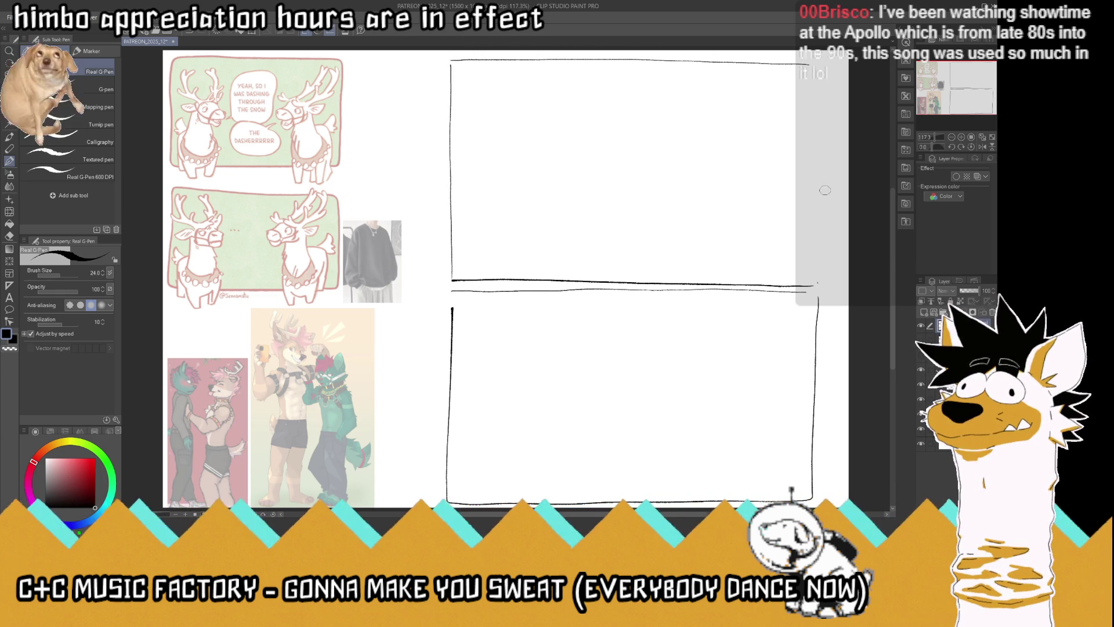
pyautogui.moveTo(818, 278); pyautogui.dragTo(821, 78)
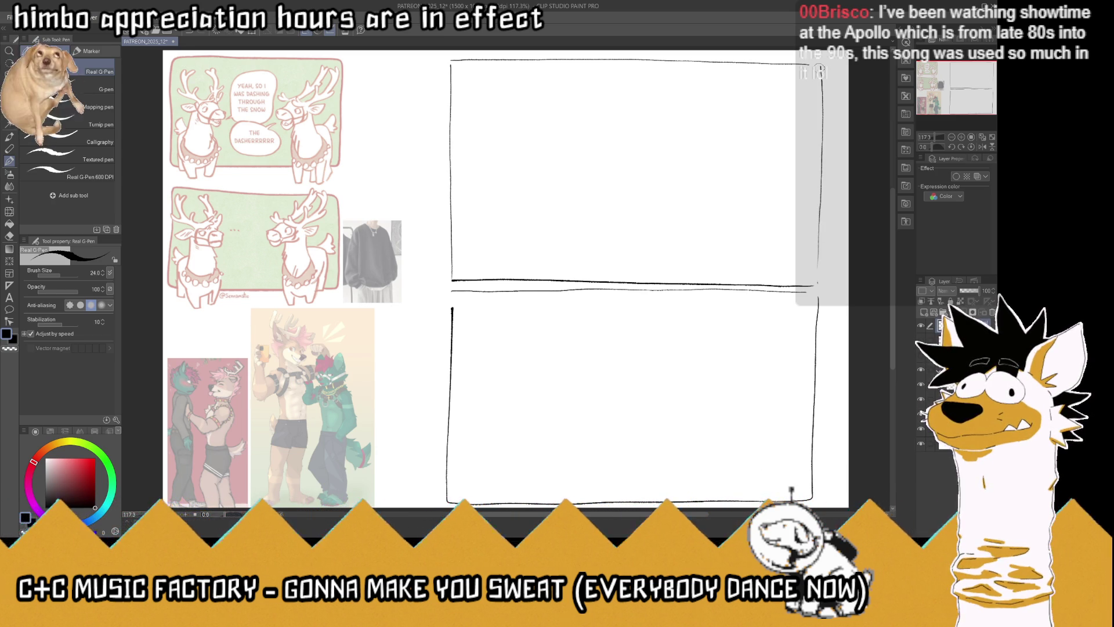
pyautogui.moveTo(492, 268)
pyautogui.mouseDown()
pyautogui.moveTo(517, 199)
pyautogui.moveTo(531, 190)
pyautogui.moveTo(579, 207)
pyautogui.moveTo(539, 198)
pyautogui.mouseUp()
# Add the sweater's sides, fold lines and neck lines above the canine's shoulders
pyautogui.moveTo(498, 243)
pyautogui.mouseDown()
pyautogui.moveTo(541, 256)
pyautogui.moveTo(541, 267)
pyautogui.mouseUp()
pyautogui.moveTo(587, 204); pyautogui.dragTo(605, 271)
pyautogui.moveTo(584, 235); pyautogui.dragTo(585, 264)
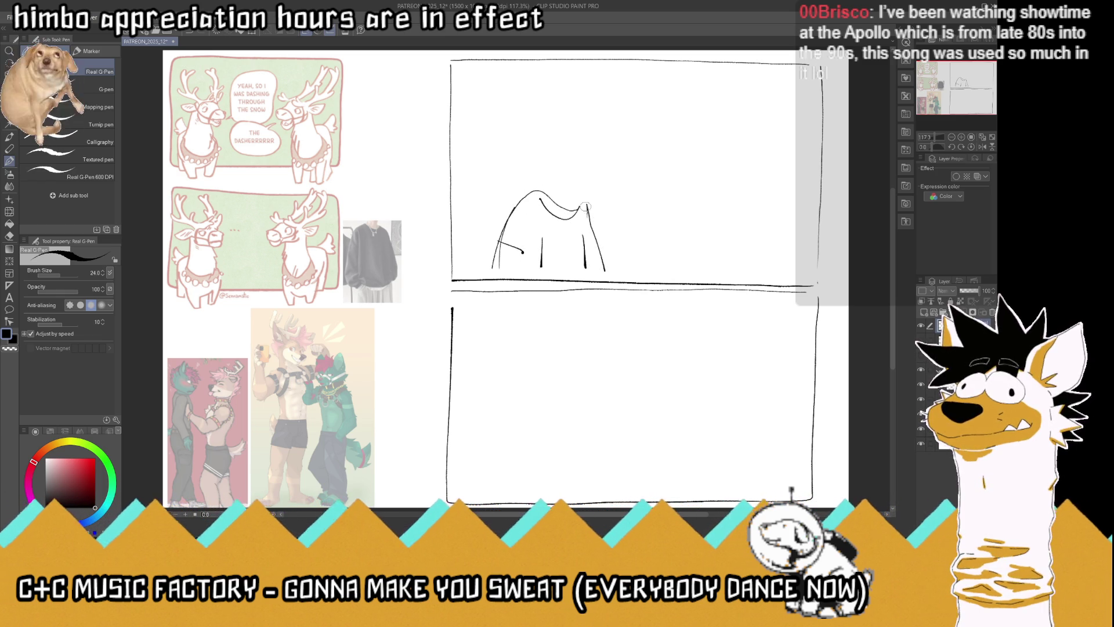
pyautogui.moveTo(590, 215); pyautogui.dragTo(584, 200)
pyautogui.moveTo(541, 168)
pyautogui.mouseDown()
pyautogui.moveTo(546, 187)
pyautogui.moveTo(574, 177)
pyautogui.mouseUp()
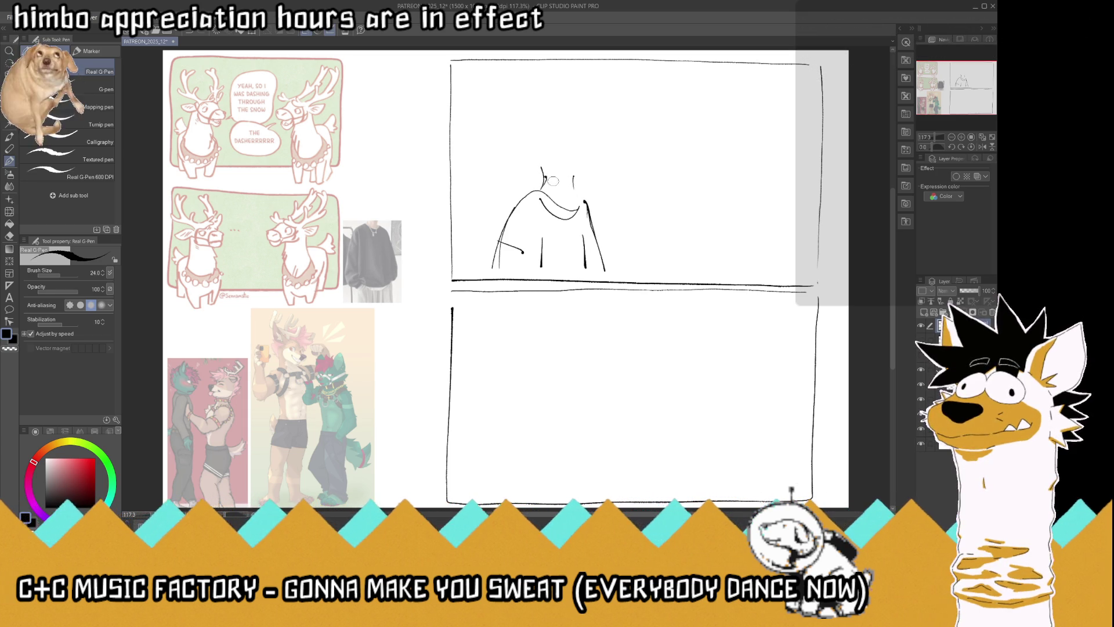
pyautogui.moveTo(543, 171)
pyautogui.mouseDown()
pyautogui.moveTo(531, 144)
pyautogui.moveTo(578, 137)
pyautogui.moveTo(575, 122)
pyautogui.moveTo(575, 168)
pyautogui.mouseUp()
# Sketch the canine's head profile with snout, hair and ear, tidying and undoing stray torso strokes
pyautogui.moveTo(514, 109)
pyautogui.mouseDown()
pyautogui.moveTo(546, 177)
pyautogui.moveTo(506, 245)
pyautogui.mouseUp()
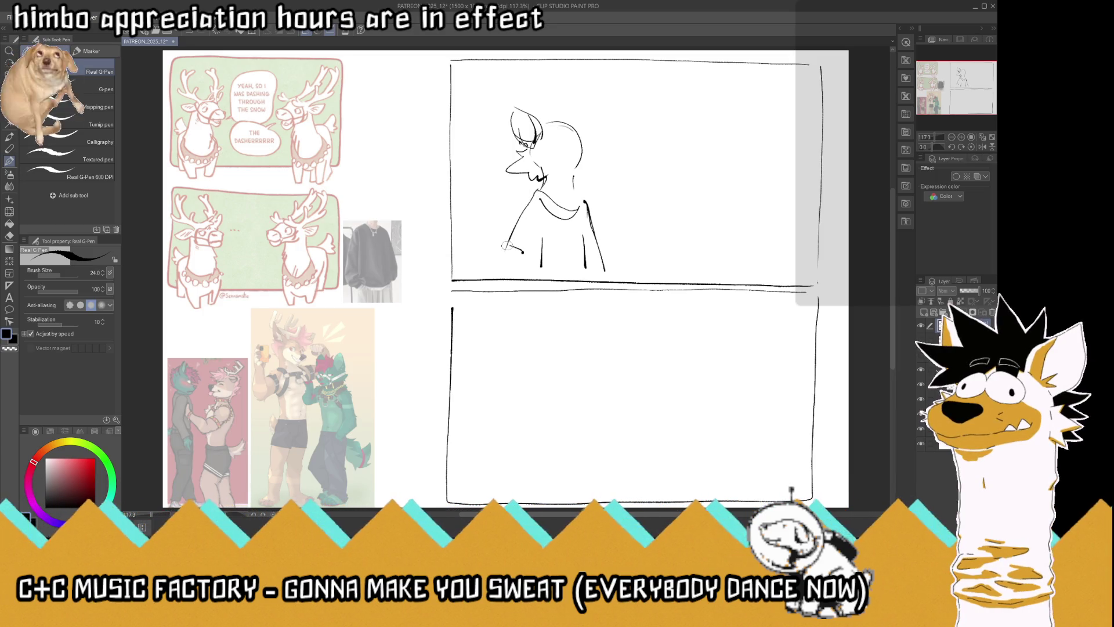
pyautogui.moveTo(508, 247); pyautogui.dragTo(503, 271)
pyautogui.moveTo(544, 237); pyautogui.dragTo(544, 267)
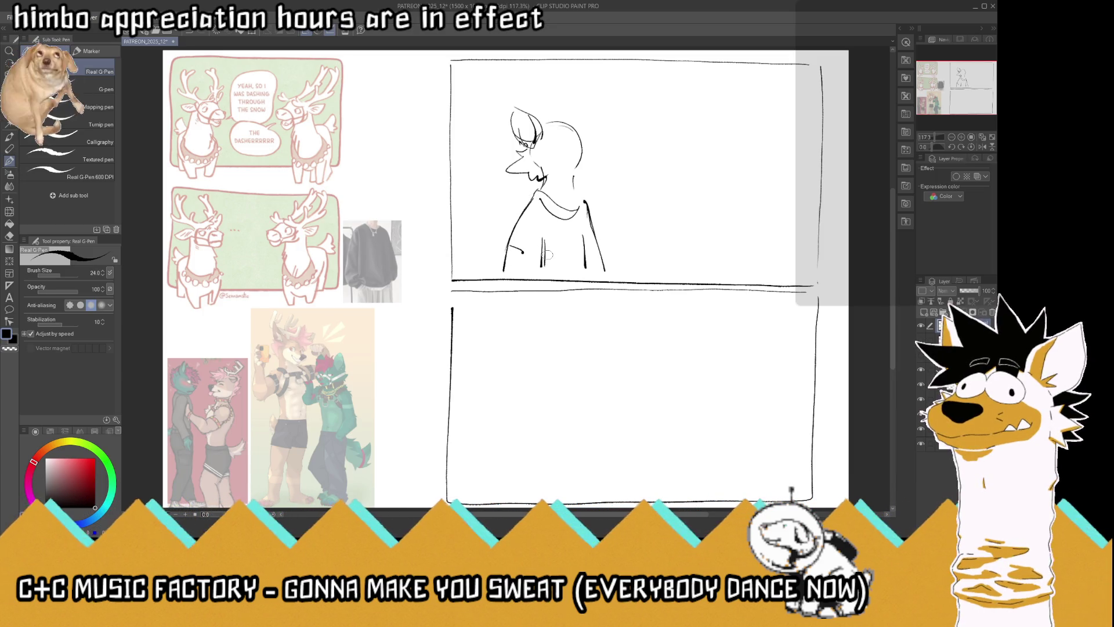
pyautogui.moveTo(584, 203); pyautogui.dragTo(589, 237)
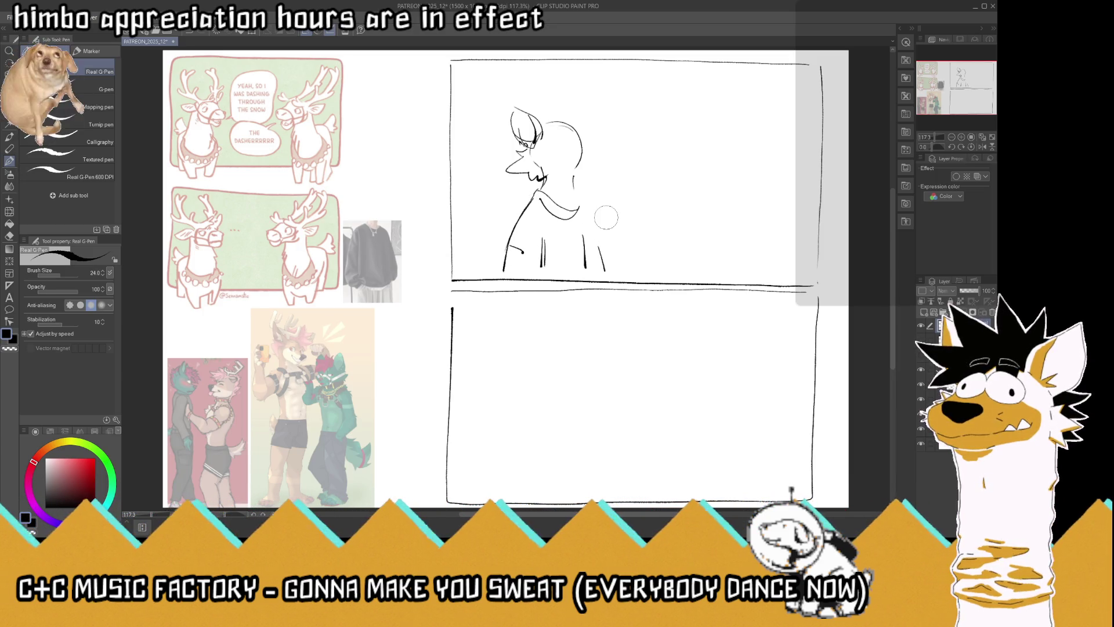
pyautogui.moveTo(568, 143)
pyautogui.mouseDown()
pyautogui.moveTo(564, 152)
pyautogui.moveTo(578, 137)
pyautogui.moveTo(557, 133)
pyautogui.mouseUp()
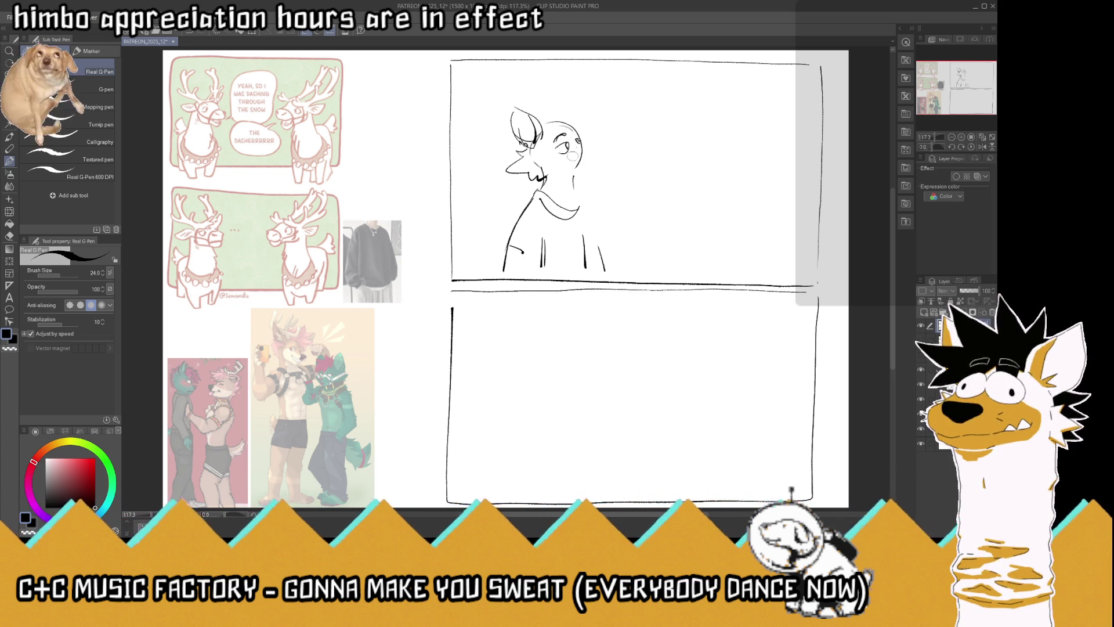
pyautogui.moveTo(572, 135)
pyautogui.mouseDown()
pyautogui.moveTo(582, 130)
pyautogui.moveTo(601, 152)
pyautogui.moveTo(567, 163)
pyautogui.moveTo(591, 173)
pyautogui.moveTo(552, 184)
pyautogui.moveTo(576, 187)
pyautogui.moveTo(543, 218)
pyautogui.moveTo(563, 188)
pyautogui.moveTo(564, 202)
pyautogui.moveTo(583, 195)
pyautogui.moveTo(577, 183)
pyautogui.moveTo(543, 183)
pyautogui.mouseUp()
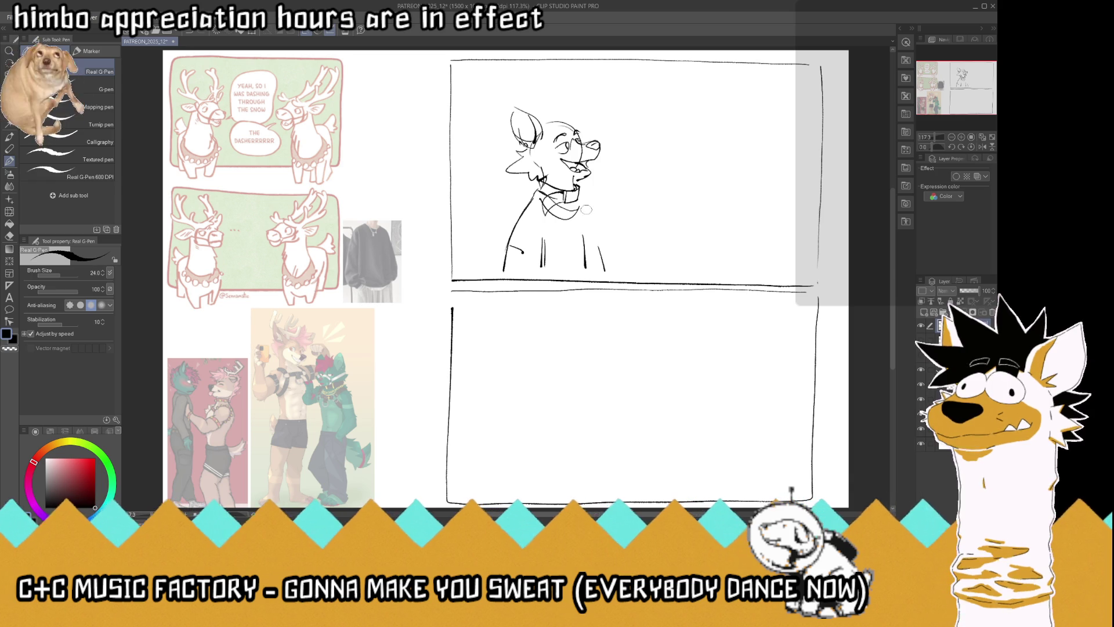
pyautogui.hotkey('ctrl', 'z')
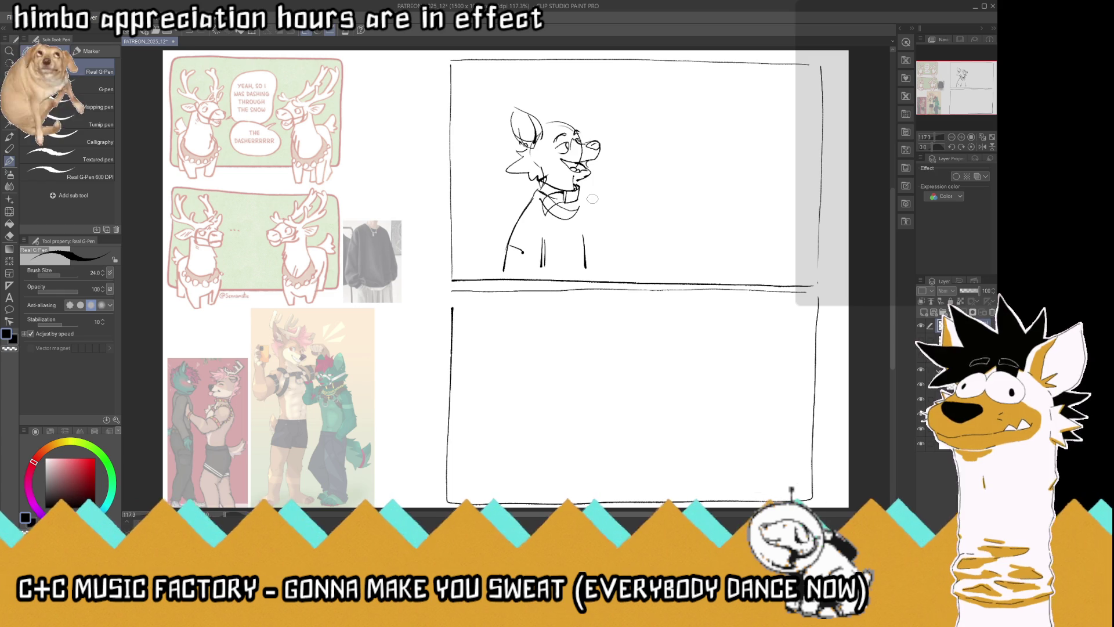
# Sketch the canine's raised hand by the collar, fur tufts on his head, and refine the left eye
pyautogui.moveTo(601, 210)
pyautogui.mouseDown()
pyautogui.moveTo(596, 188)
pyautogui.moveTo(615, 200)
pyautogui.moveTo(608, 194)
pyautogui.mouseUp()
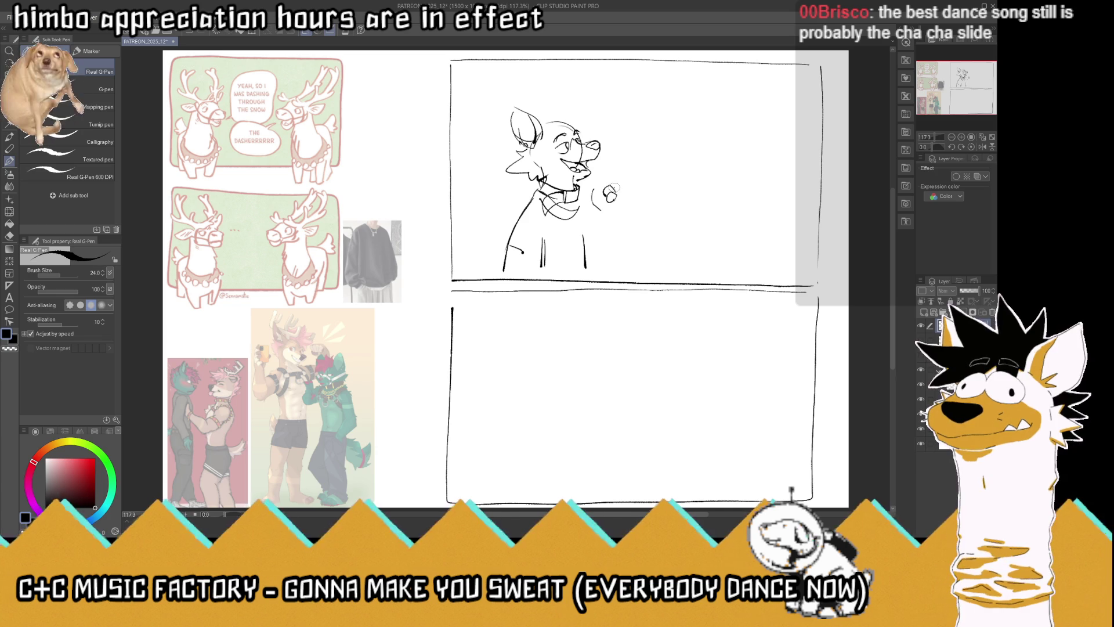
pyautogui.moveTo(598, 181)
pyautogui.mouseDown()
pyautogui.moveTo(592, 204)
pyautogui.moveTo(606, 177)
pyautogui.moveTo(600, 185)
pyautogui.moveTo(623, 206)
pyautogui.moveTo(603, 241)
pyautogui.moveTo(619, 246)
pyautogui.moveTo(592, 248)
pyautogui.moveTo(619, 231)
pyautogui.moveTo(623, 264)
pyautogui.mouseUp()
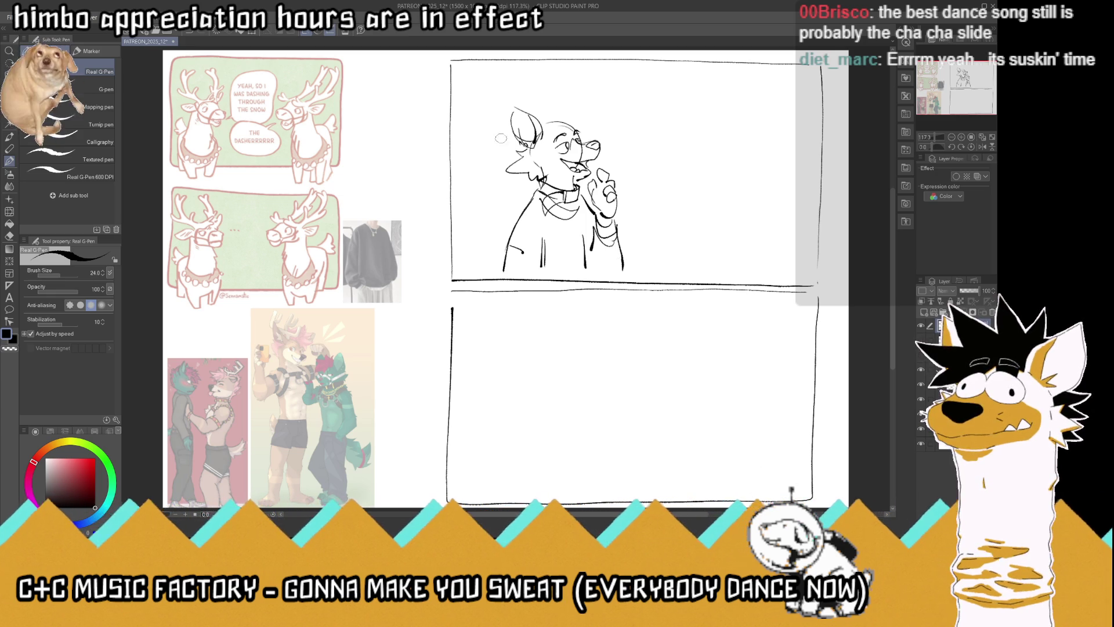
pyautogui.moveTo(520, 132)
pyautogui.mouseDown()
pyautogui.moveTo(498, 139)
pyautogui.moveTo(497, 162)
pyautogui.mouseUp()
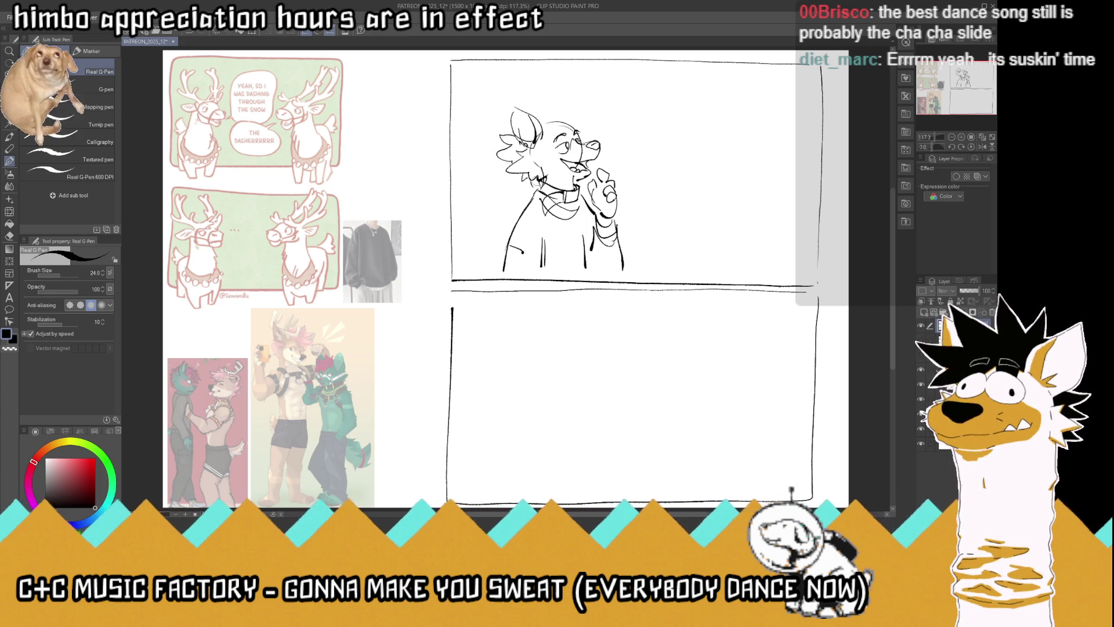
pyautogui.moveTo(538, 114)
pyautogui.mouseDown()
pyautogui.moveTo(584, 93)
pyautogui.moveTo(600, 128)
pyautogui.moveTo(575, 88)
pyautogui.moveTo(588, 119)
pyautogui.moveTo(568, 135)
pyautogui.moveTo(556, 129)
pyautogui.mouseUp()
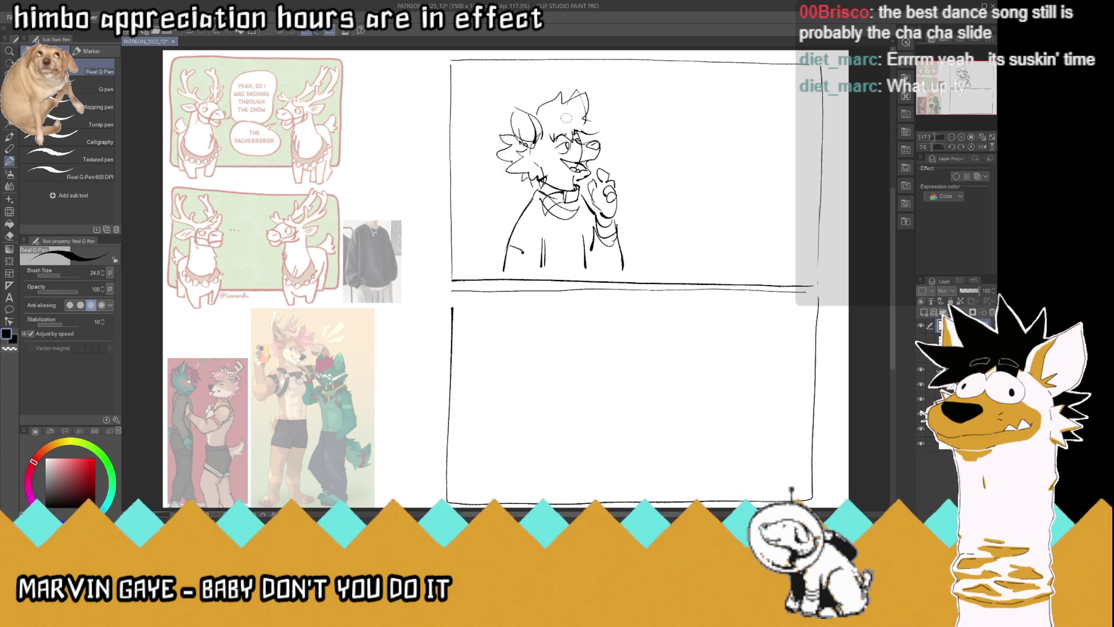
pyautogui.moveTo(564, 133)
pyautogui.mouseDown()
pyautogui.moveTo(551, 129)
pyautogui.moveTo(602, 124)
pyautogui.moveTo(594, 132)
pyautogui.mouseUp()
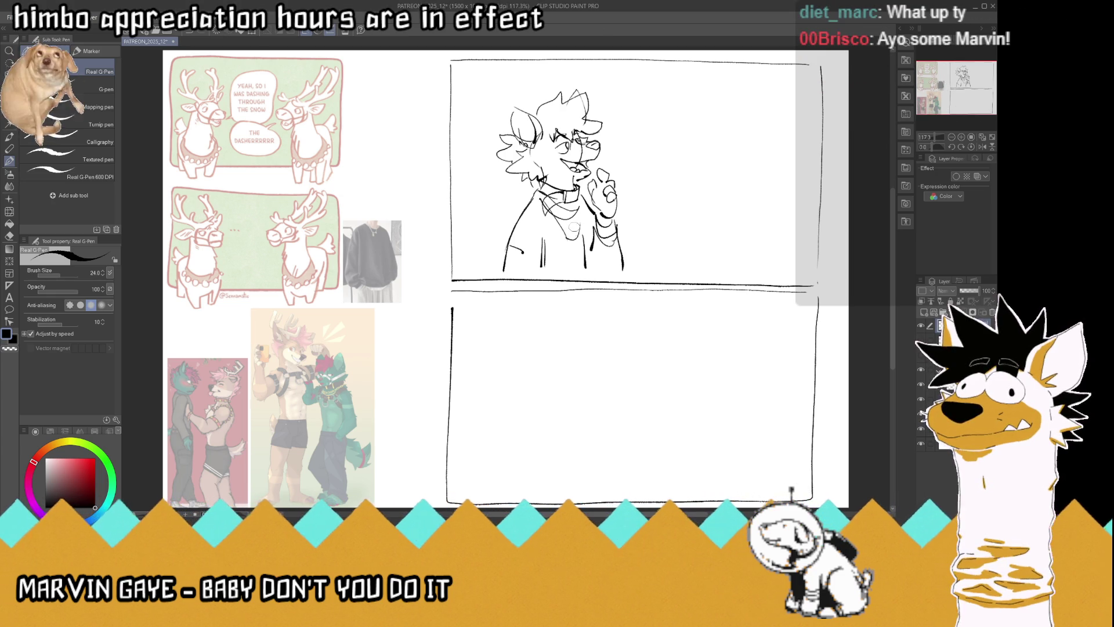
# Add detail lines to the canine's collar and chest, plus a cuff line across the wrist
pyautogui.moveTo(573, 239); pyautogui.dragTo(574, 254)
pyautogui.moveTo(582, 206)
pyautogui.mouseDown()
pyautogui.moveTo(572, 228)
pyautogui.moveTo(554, 223)
pyautogui.mouseUp()
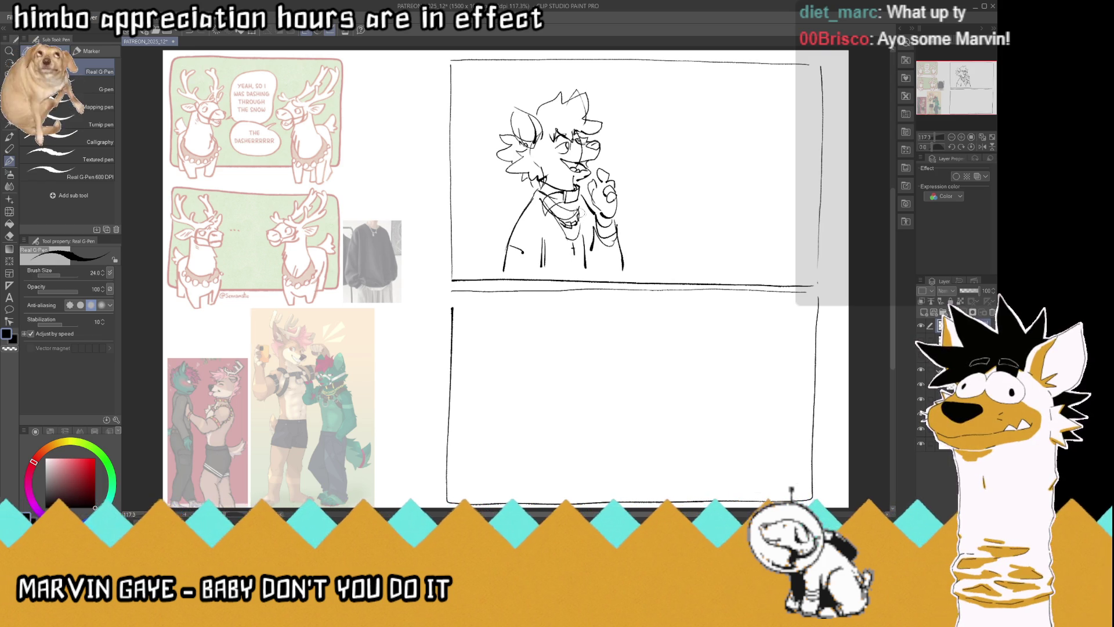
pyautogui.moveTo(614, 223)
pyautogui.mouseDown()
pyautogui.moveTo(542, 206)
pyautogui.moveTo(551, 210)
pyautogui.mouseUp()
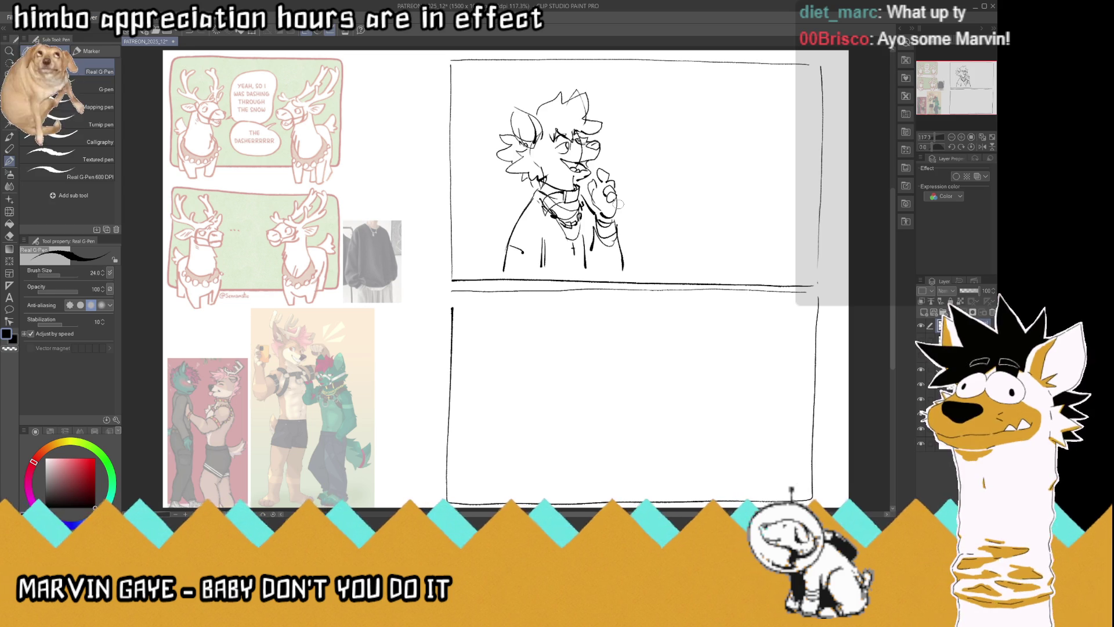
# Erase the old lower torso and arm lines and redraw the canine's arm and hand
pyautogui.moveTo(615, 232)
pyautogui.mouseDown()
pyautogui.moveTo(600, 256)
pyautogui.moveTo(621, 241)
pyautogui.moveTo(598, 248)
pyautogui.moveTo(615, 259)
pyautogui.moveTo(590, 257)
pyautogui.moveTo(594, 239)
pyautogui.moveTo(593, 268)
pyautogui.mouseUp()
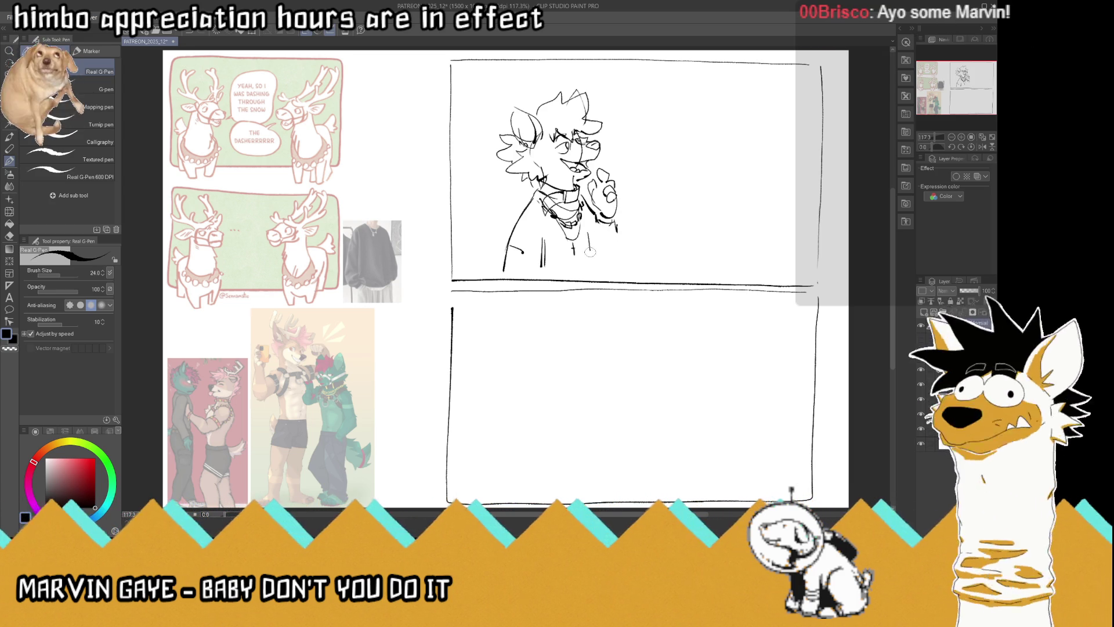
pyautogui.moveTo(620, 211); pyautogui.dragTo(623, 230)
pyautogui.moveTo(582, 197)
pyautogui.mouseDown()
pyautogui.moveTo(617, 231)
pyautogui.moveTo(637, 277)
pyautogui.moveTo(600, 247)
pyautogui.mouseUp()
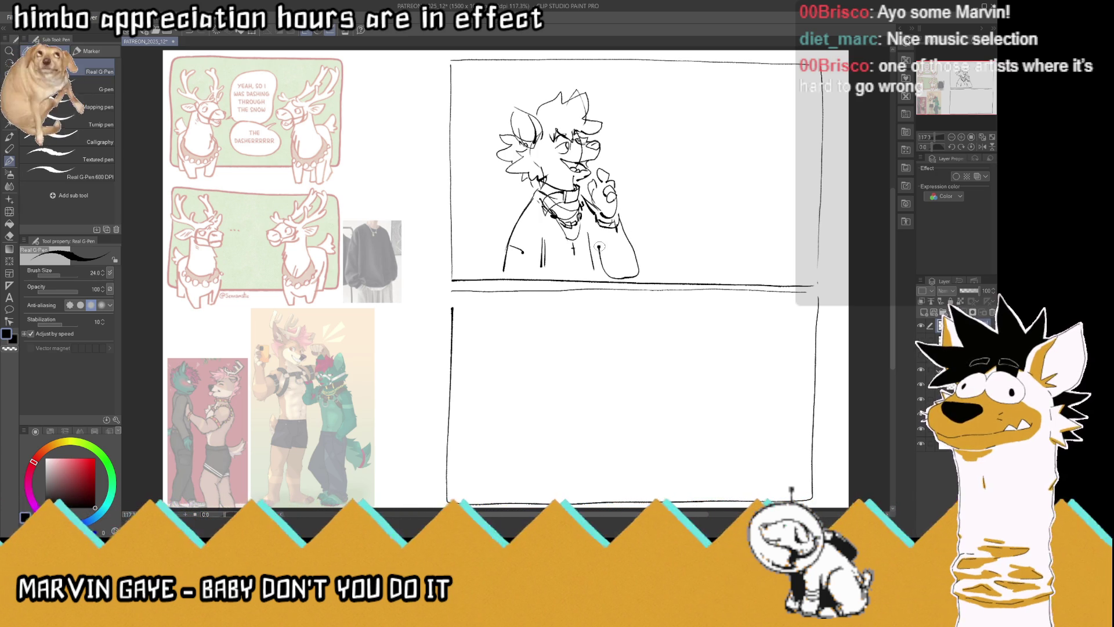
pyautogui.scroll(-2, 599, 246)
# Rough in the reindeer's neck and head outline, then fade the rough sketch layer to 28% opacity
pyautogui.scroll(1, 531, 302)
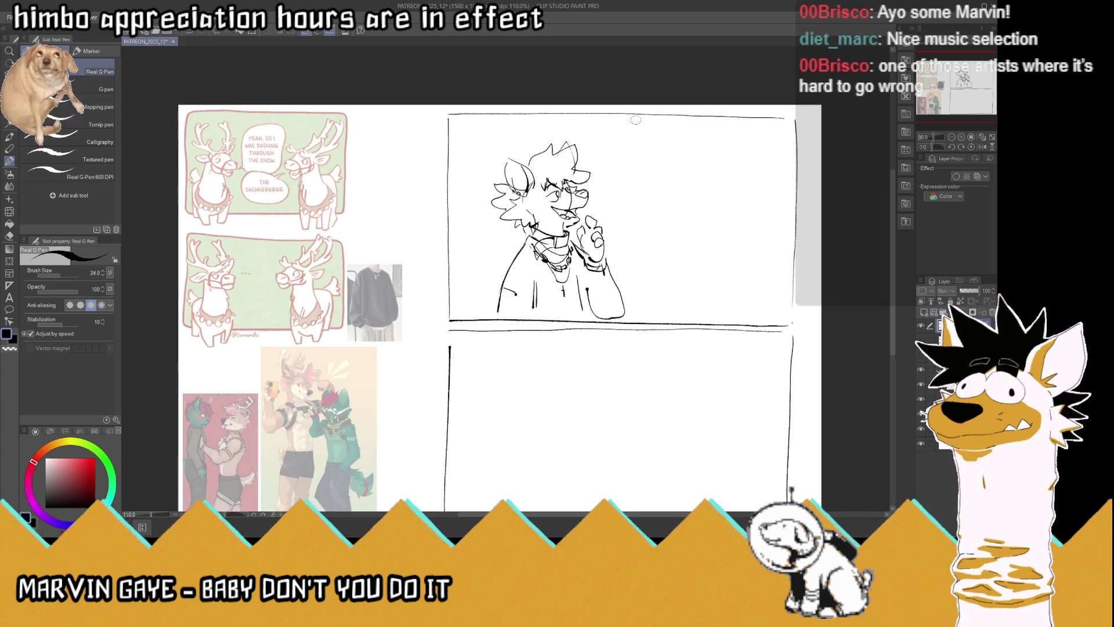
pyautogui.scroll(1, 531, 301)
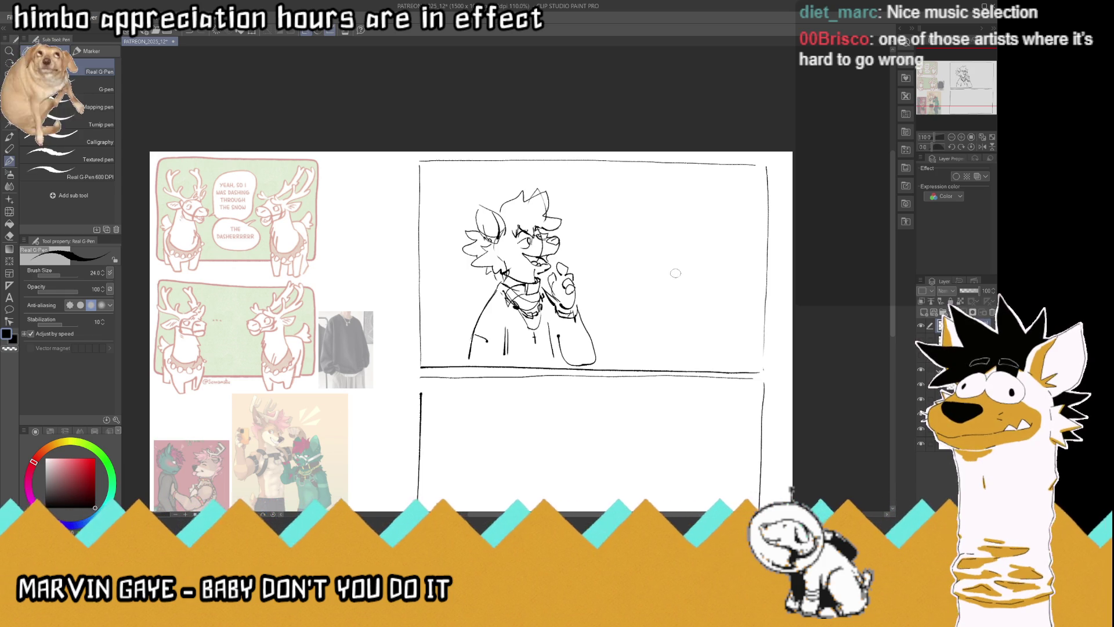
pyautogui.moveTo(703, 253)
pyautogui.mouseDown()
pyautogui.moveTo(684, 271)
pyautogui.moveTo(673, 244)
pyautogui.moveTo(723, 252)
pyautogui.moveTo(730, 267)
pyautogui.mouseUp()
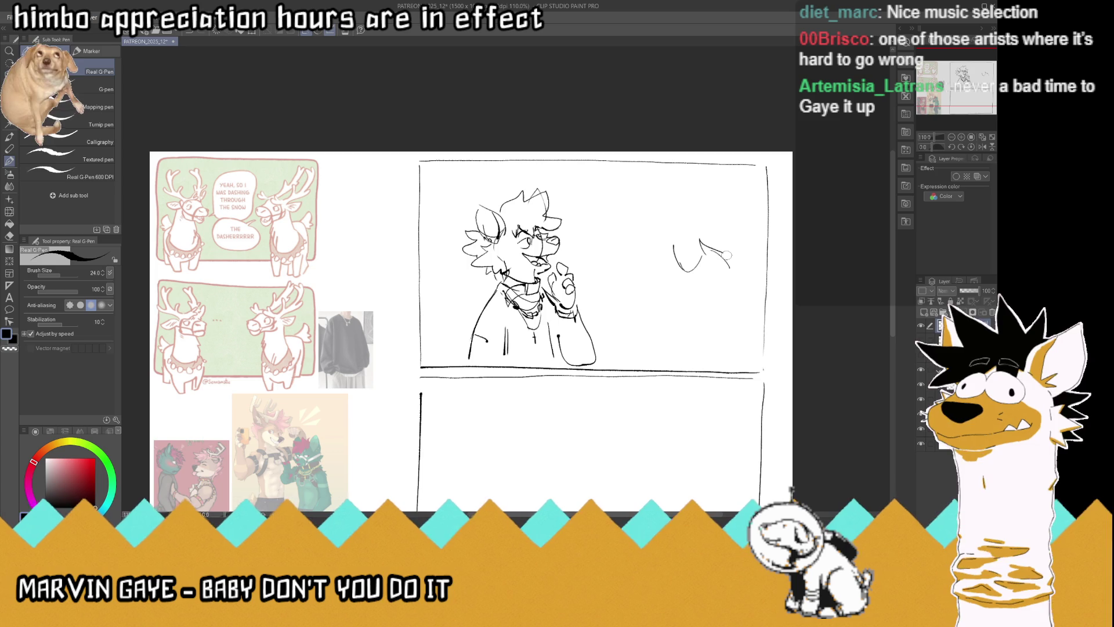
pyautogui.moveTo(675, 200)
pyautogui.mouseDown()
pyautogui.moveTo(704, 201)
pyautogui.moveTo(689, 234)
pyautogui.moveTo(673, 203)
pyautogui.mouseUp()
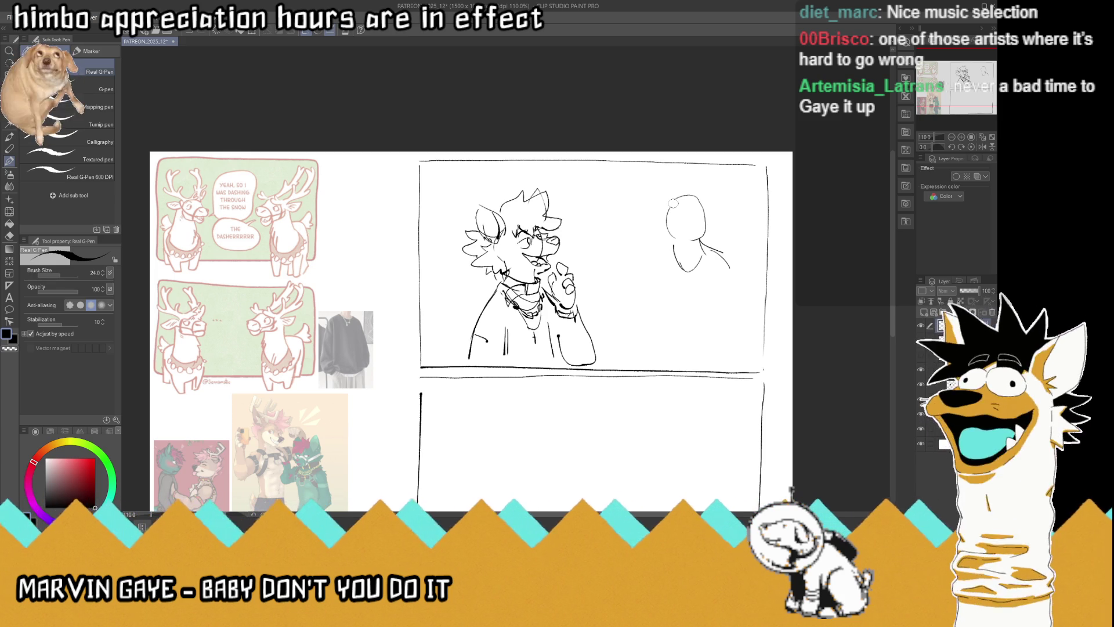
pyautogui.moveTo(673, 204); pyautogui.dragTo(683, 232)
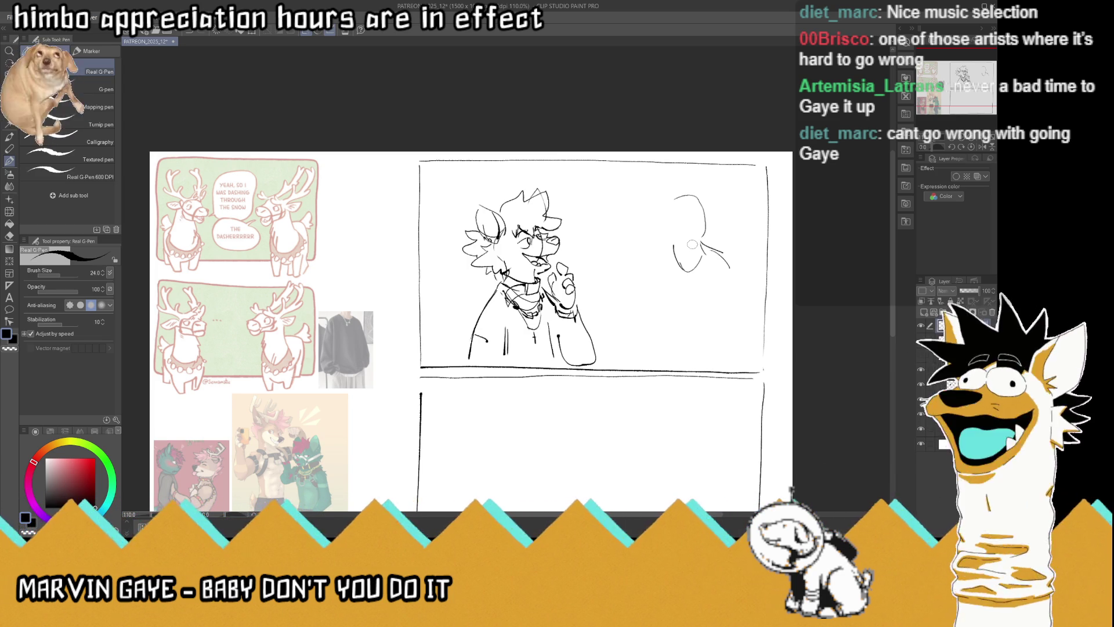
pyautogui.moveTo(702, 204)
pyautogui.mouseDown()
pyautogui.moveTo(724, 214)
pyautogui.moveTo(711, 216)
pyautogui.moveTo(730, 204)
pyautogui.moveTo(665, 208)
pyautogui.mouseUp()
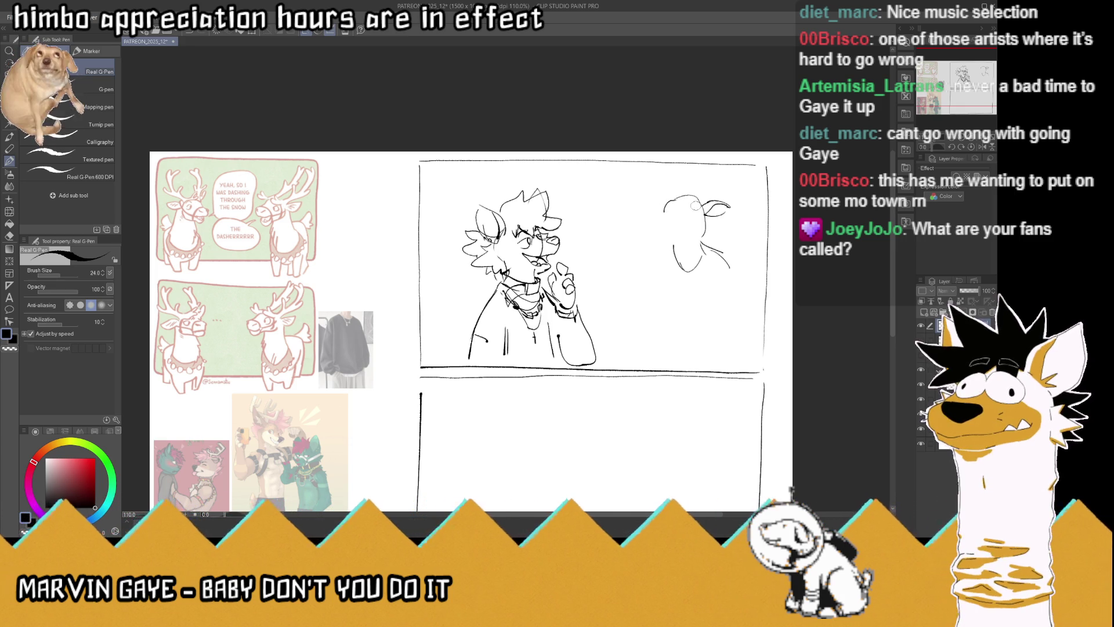
pyautogui.moveTo(664, 213)
pyautogui.mouseDown()
pyautogui.moveTo(680, 194)
pyautogui.moveTo(653, 185)
pyautogui.moveTo(666, 202)
pyautogui.moveTo(655, 185)
pyautogui.mouseUp()
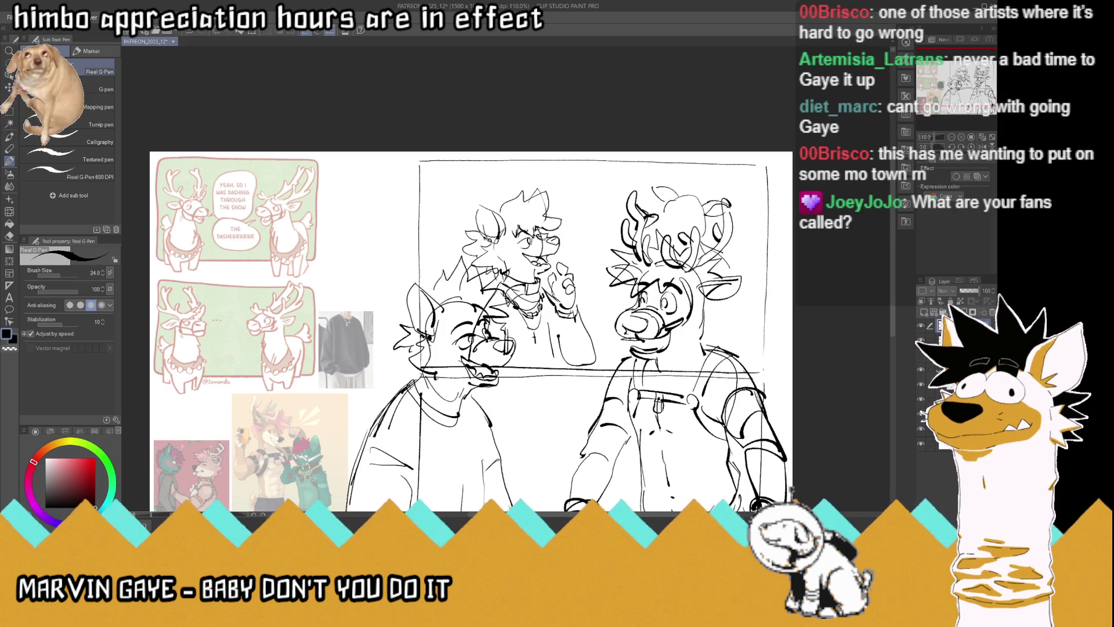
pyautogui.moveTo(980, 291); pyautogui.dragTo(964, 290)
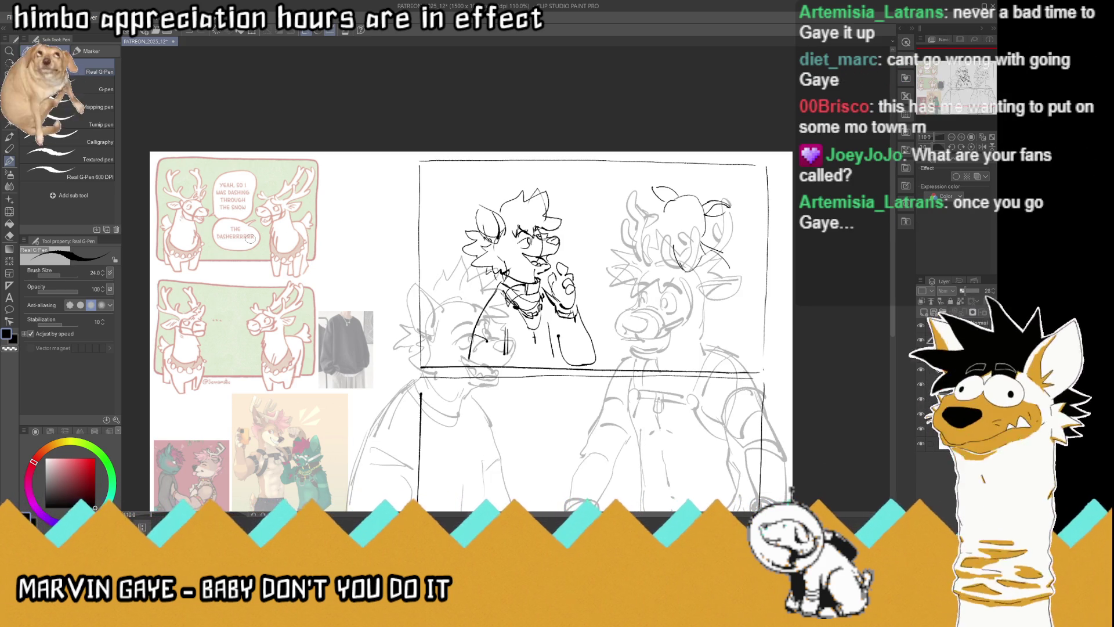
pyautogui.click(9, 87)
# Slide the faded sketch left off the panels and draw branching antlers on the reindeer's head
pyautogui.moveTo(655, 324); pyautogui.dragTo(347, 311)
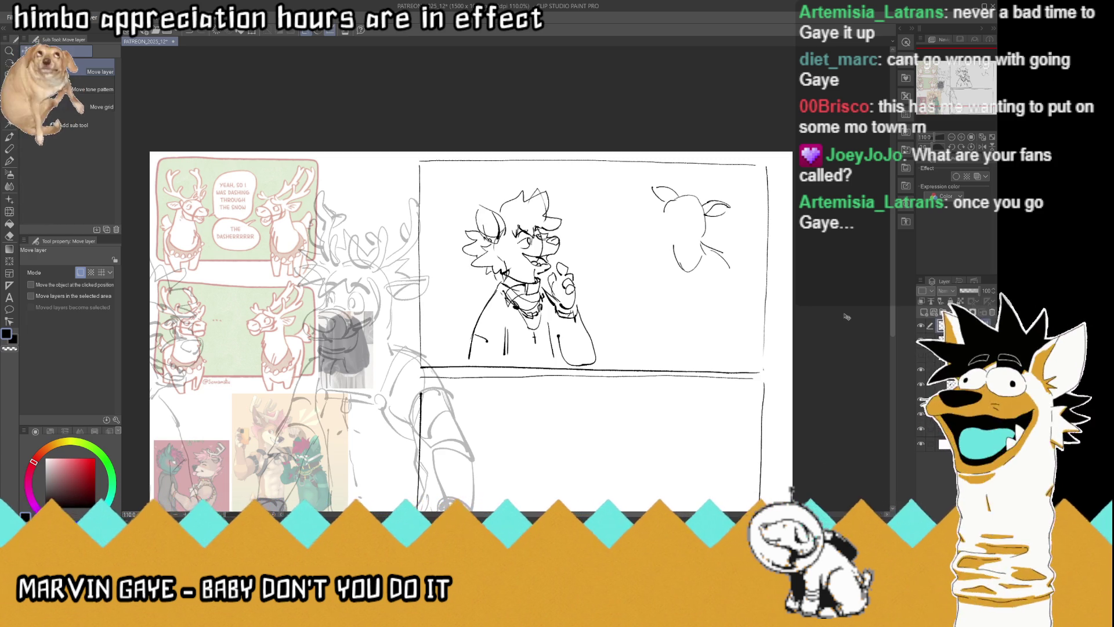
pyautogui.click(10, 161)
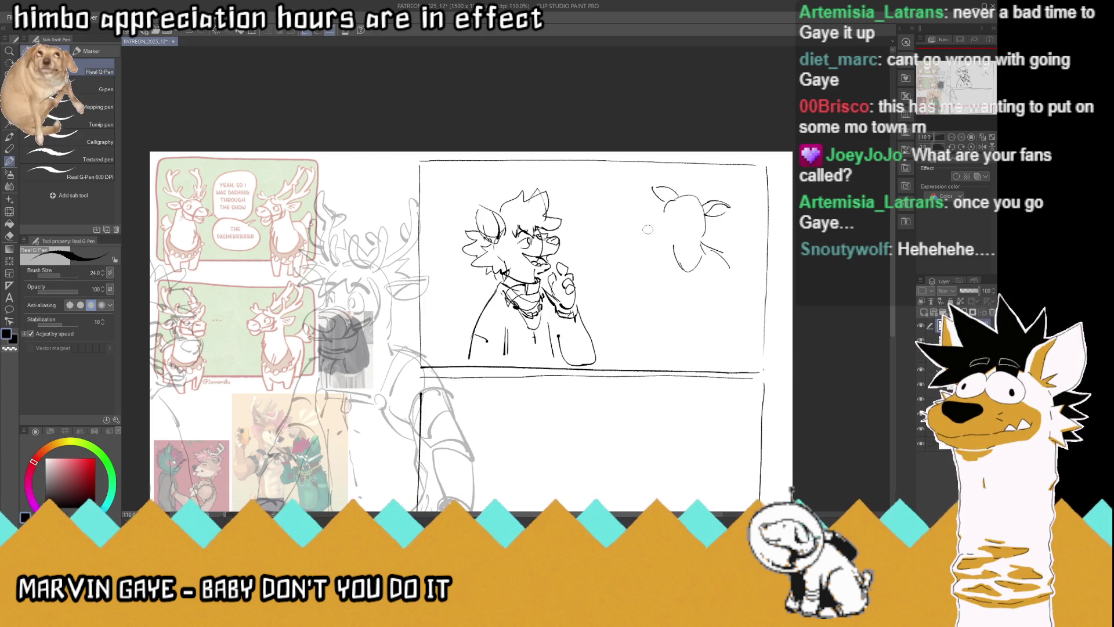
pyautogui.moveTo(693, 203)
pyautogui.mouseDown()
pyautogui.moveTo(686, 191)
pyautogui.moveTo(704, 192)
pyautogui.moveTo(701, 177)
pyautogui.moveTo(723, 189)
pyautogui.mouseUp()
pyautogui.moveTo(713, 197); pyautogui.dragTo(729, 172)
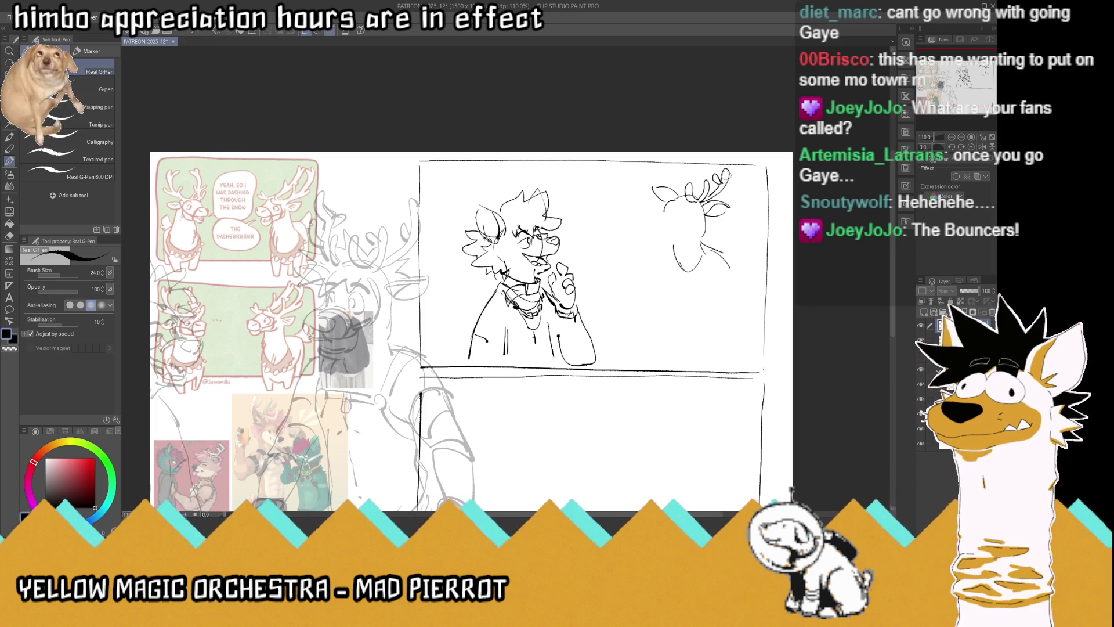
pyautogui.moveTo(673, 199)
pyautogui.mouseDown()
pyautogui.moveTo(672, 167)
pyautogui.moveTo(672, 186)
pyautogui.moveTo(686, 174)
pyautogui.moveTo(672, 161)
pyautogui.mouseUp()
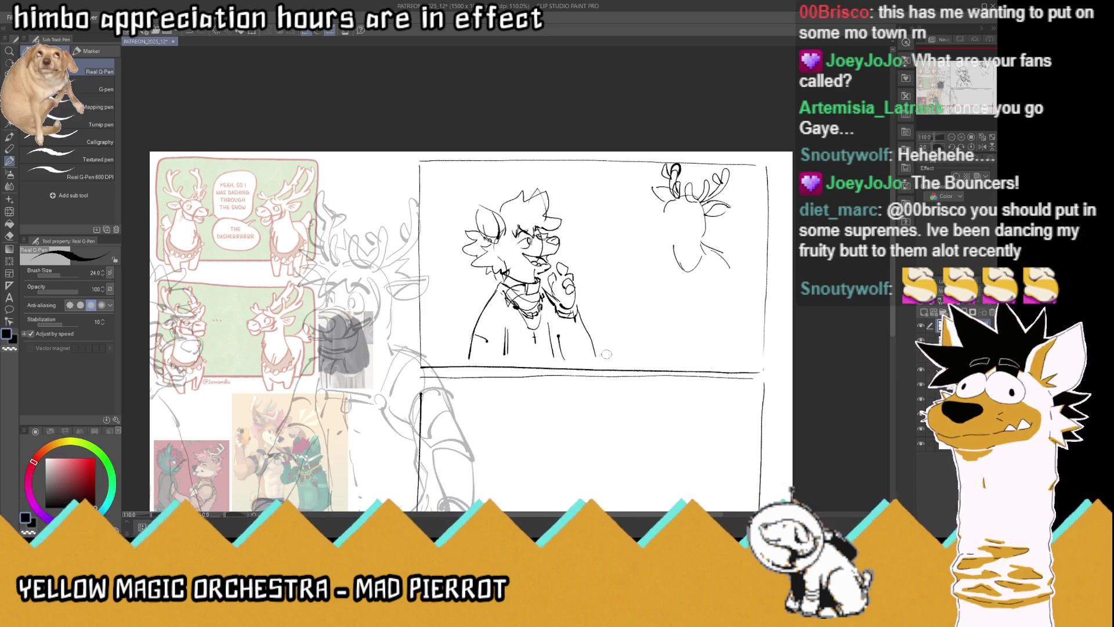
# Lasso the canine figure, move it slightly down and left, and deselect
pyautogui.press('m')
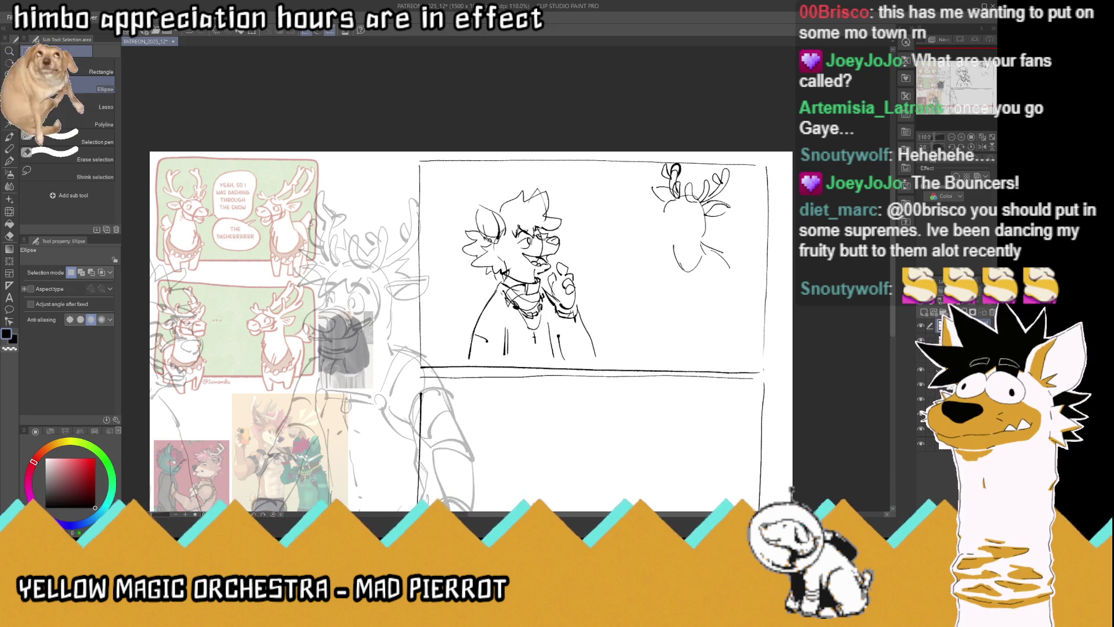
pyautogui.moveTo(595, 355); pyautogui.dragTo(583, 366)
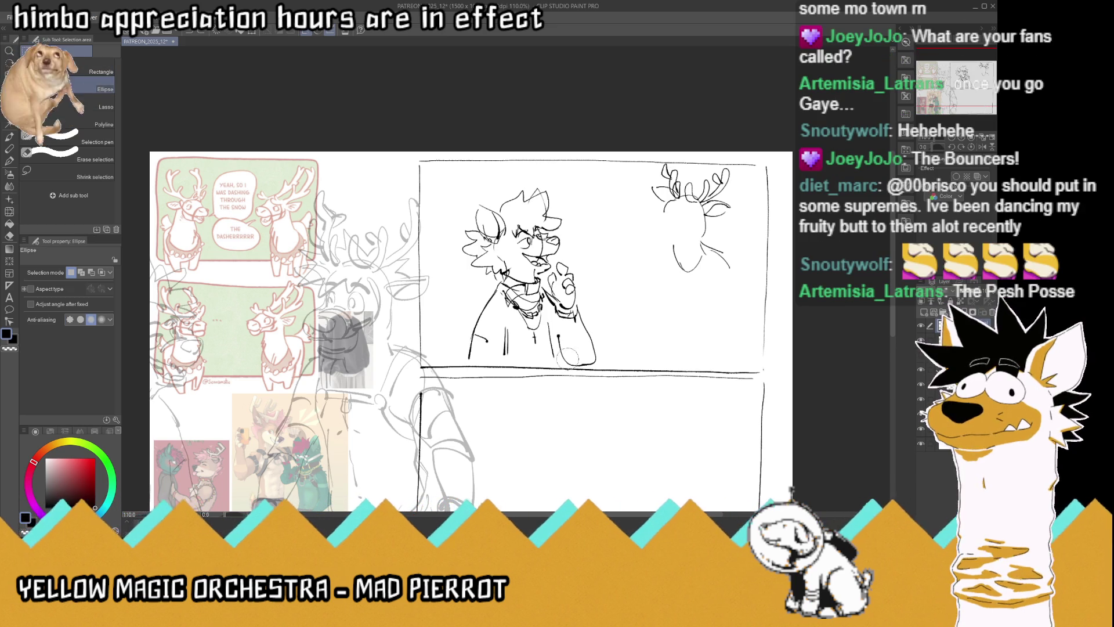
pyautogui.hotkey('ctrl', 'z')
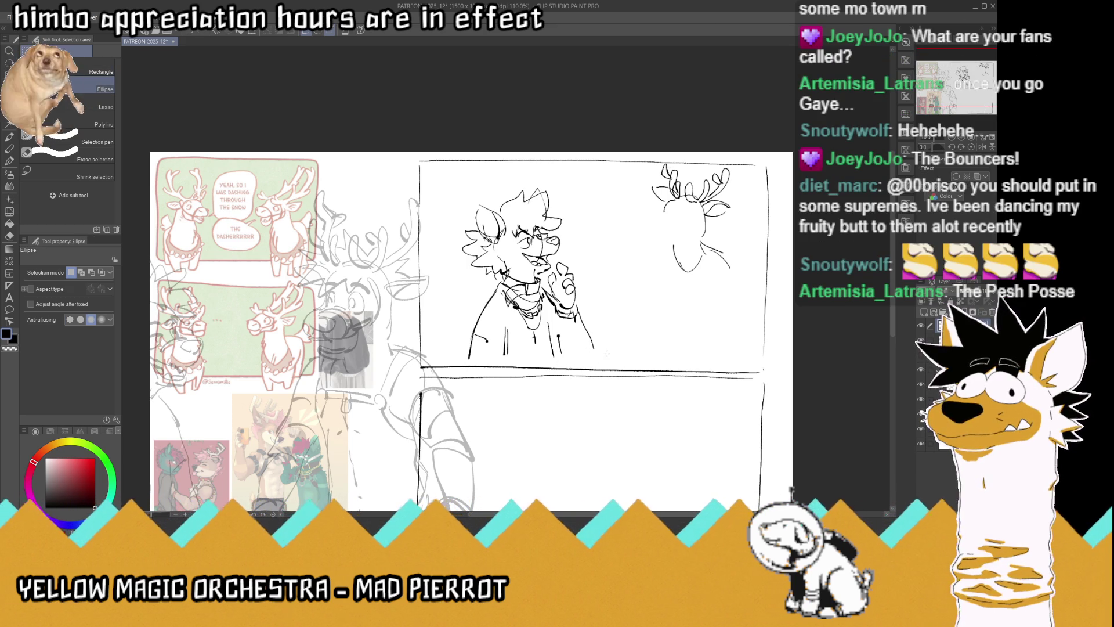
pyautogui.press('m')
pyautogui.moveTo(513, 178)
pyautogui.mouseDown()
pyautogui.moveTo(610, 351)
pyautogui.moveTo(504, 358)
pyautogui.moveTo(447, 236)
pyautogui.moveTo(459, 206)
pyautogui.mouseUp()
pyautogui.press('k')
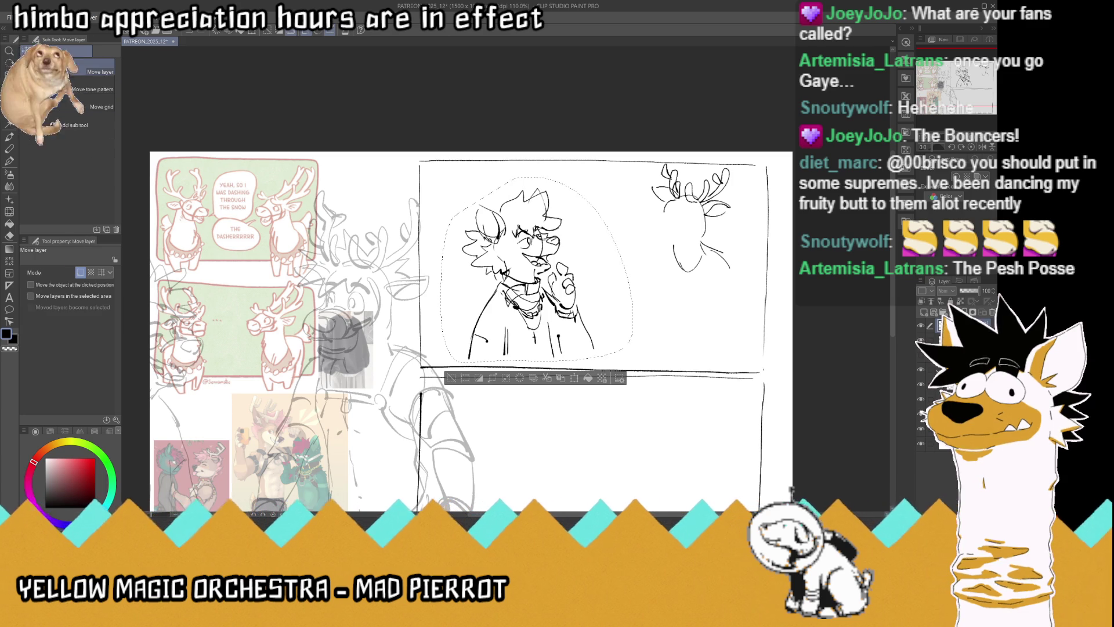
pyautogui.moveTo(578, 326); pyautogui.dragTo(572, 338)
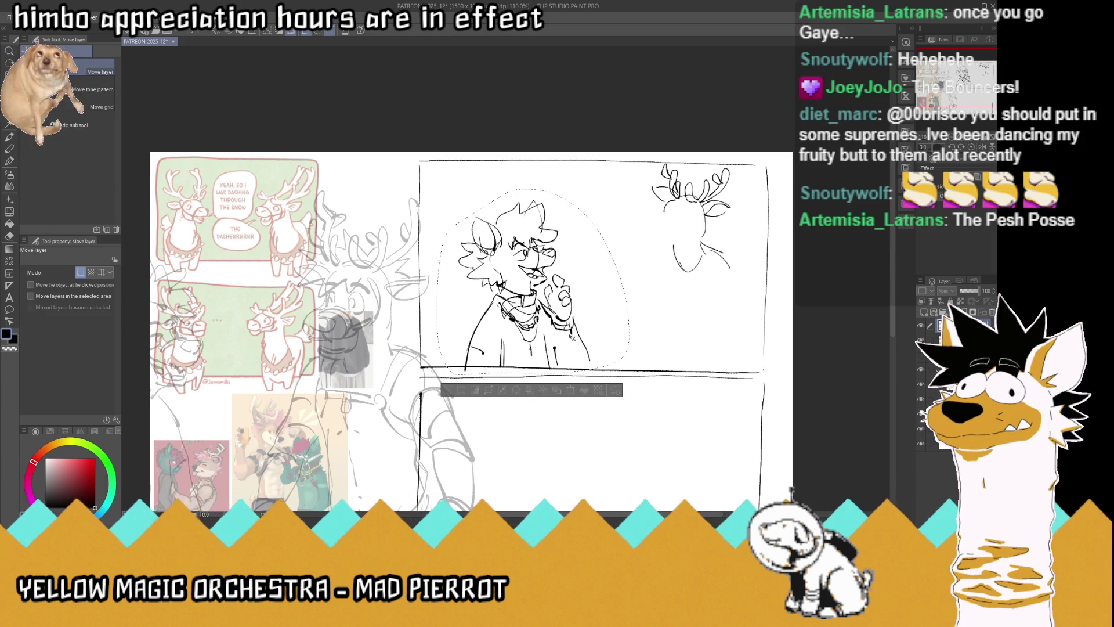
pyautogui.press('m')
pyautogui.hotkey('ctrl', 'd')
# Lasso the reindeer head, move it down and left, deselect, and return to the pen
pyautogui.moveTo(752, 275)
pyautogui.mouseDown()
pyautogui.moveTo(716, 306)
pyautogui.moveTo(653, 166)
pyautogui.moveTo(720, 167)
pyautogui.moveTo(762, 200)
pyautogui.mouseUp()
pyautogui.press('k')
pyautogui.moveTo(721, 271); pyautogui.dragTo(718, 282)
pyautogui.moveTo(673, 239); pyautogui.dragTo(667, 239)
pyautogui.press('m')
pyautogui.hotkey('ctrl', 'd')
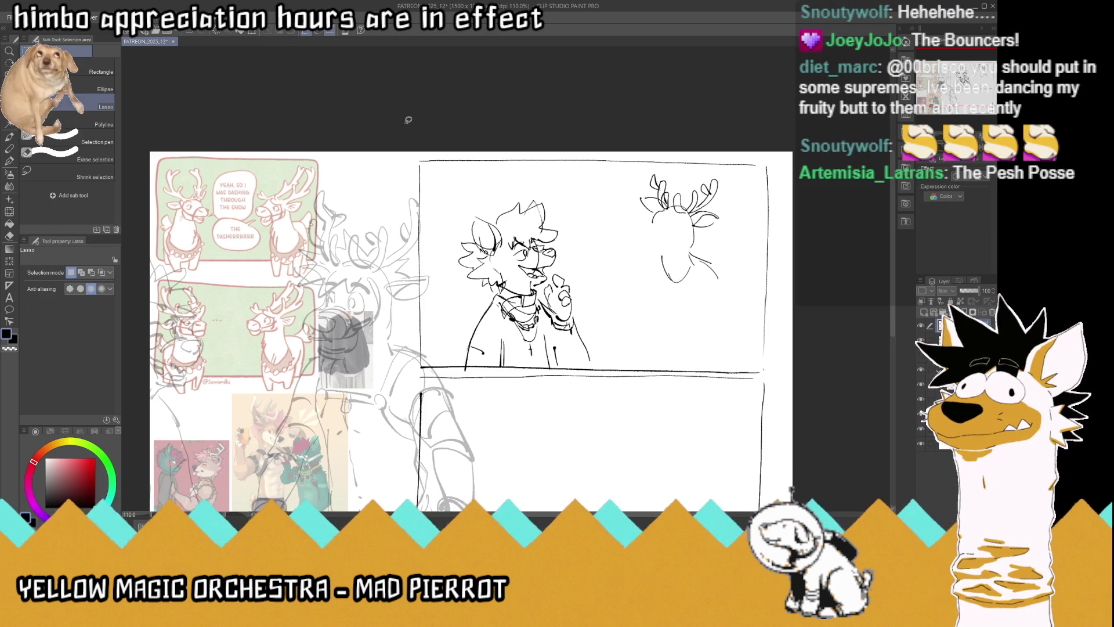
pyautogui.click(10, 160)
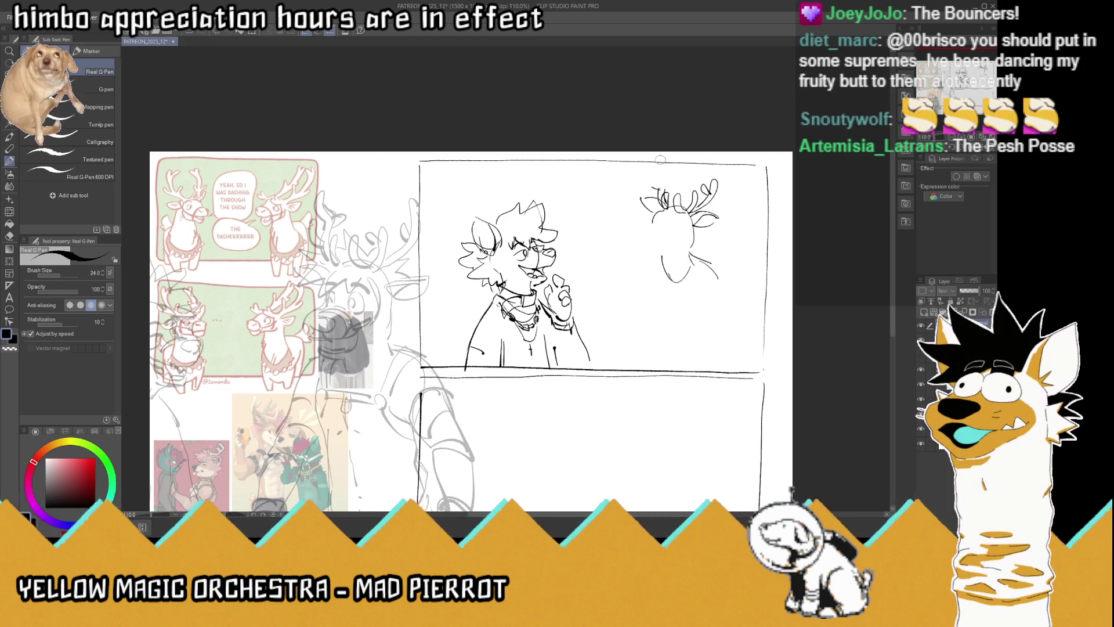
# Refine the left antler and sketch the reindeer's shoulders, left side and arm below its head
pyautogui.moveTo(653, 192)
pyautogui.mouseDown()
pyautogui.moveTo(656, 174)
pyautogui.moveTo(662, 194)
pyautogui.moveTo(668, 166)
pyautogui.mouseUp()
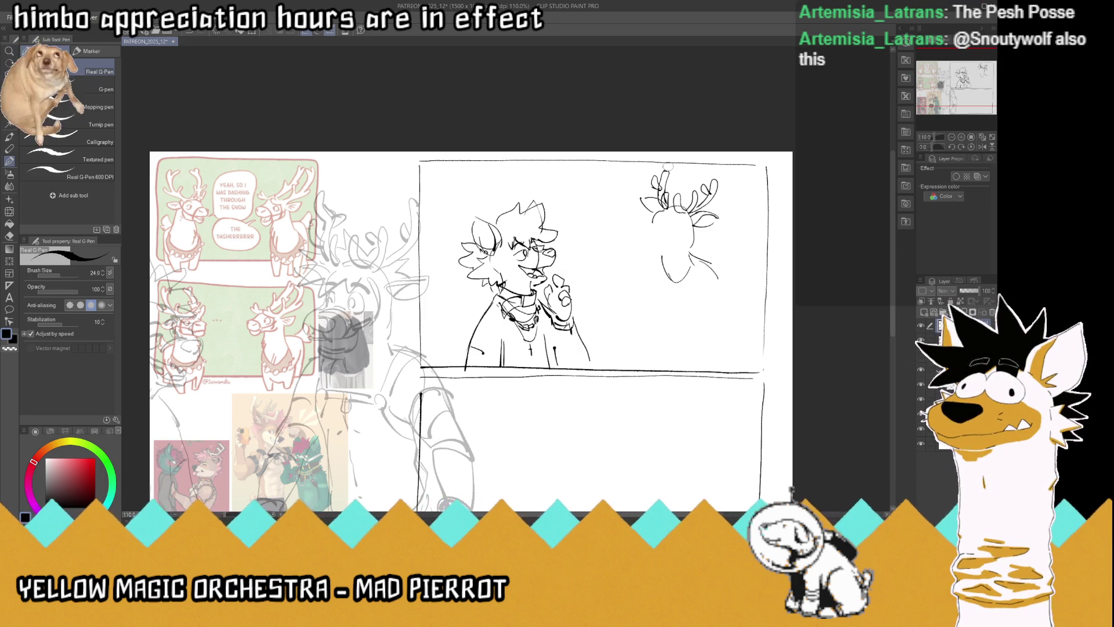
pyautogui.moveTo(661, 259)
pyautogui.mouseDown()
pyautogui.moveTo(641, 279)
pyautogui.moveTo(730, 291)
pyautogui.moveTo(731, 303)
pyautogui.mouseUp()
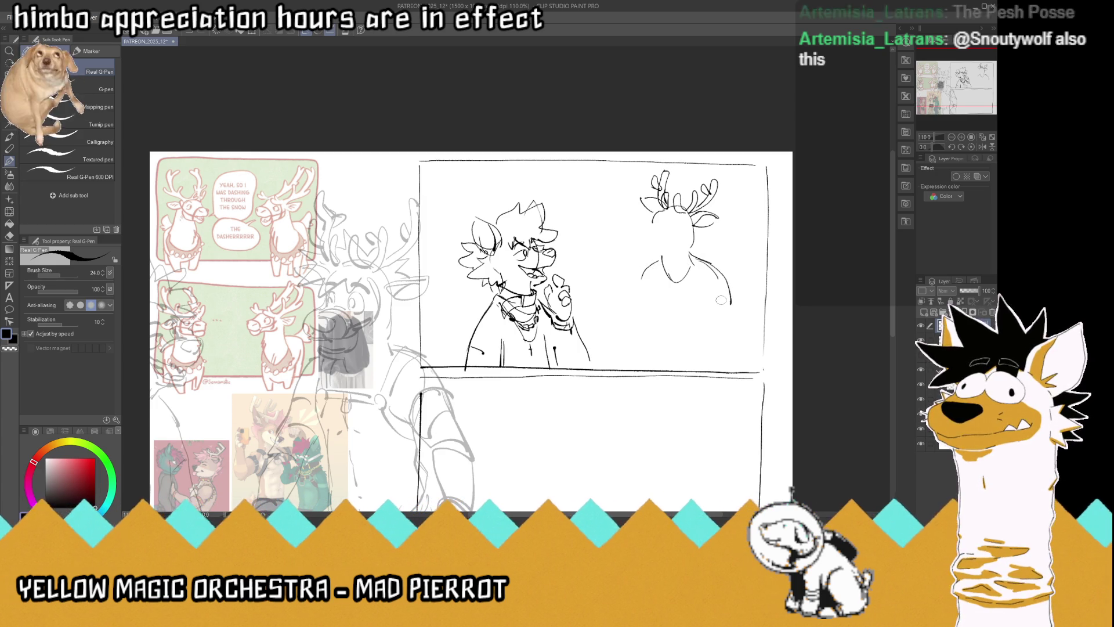
pyautogui.moveTo(697, 257)
pyautogui.mouseDown()
pyautogui.moveTo(738, 321)
pyautogui.moveTo(730, 297)
pyautogui.moveTo(740, 338)
pyautogui.moveTo(734, 330)
pyautogui.moveTo(713, 344)
pyautogui.moveTo(725, 364)
pyautogui.mouseUp()
pyautogui.moveTo(650, 290)
pyautogui.mouseDown()
pyautogui.moveTo(673, 355)
pyautogui.moveTo(713, 366)
pyautogui.moveTo(685, 371)
pyautogui.moveTo(668, 356)
pyautogui.mouseUp()
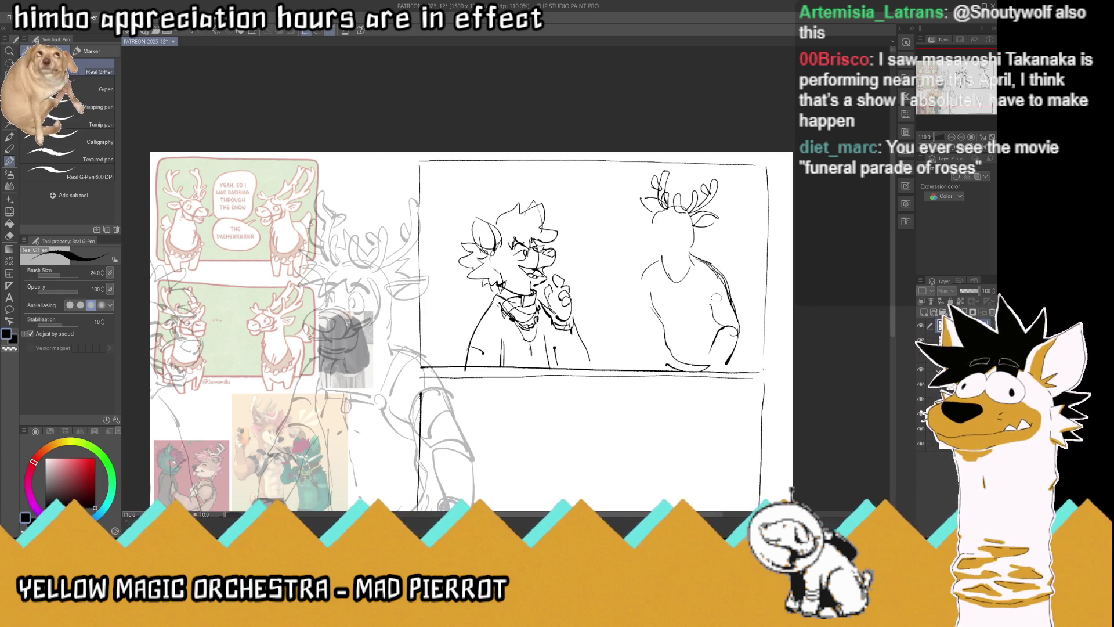
# Outline the reindeer's left arm and right hand, and mark the sweater neckline with two chest straps
pyautogui.moveTo(653, 266)
pyautogui.mouseDown()
pyautogui.moveTo(642, 314)
pyautogui.moveTo(656, 326)
pyautogui.moveTo(637, 362)
pyautogui.moveTo(655, 362)
pyautogui.mouseUp()
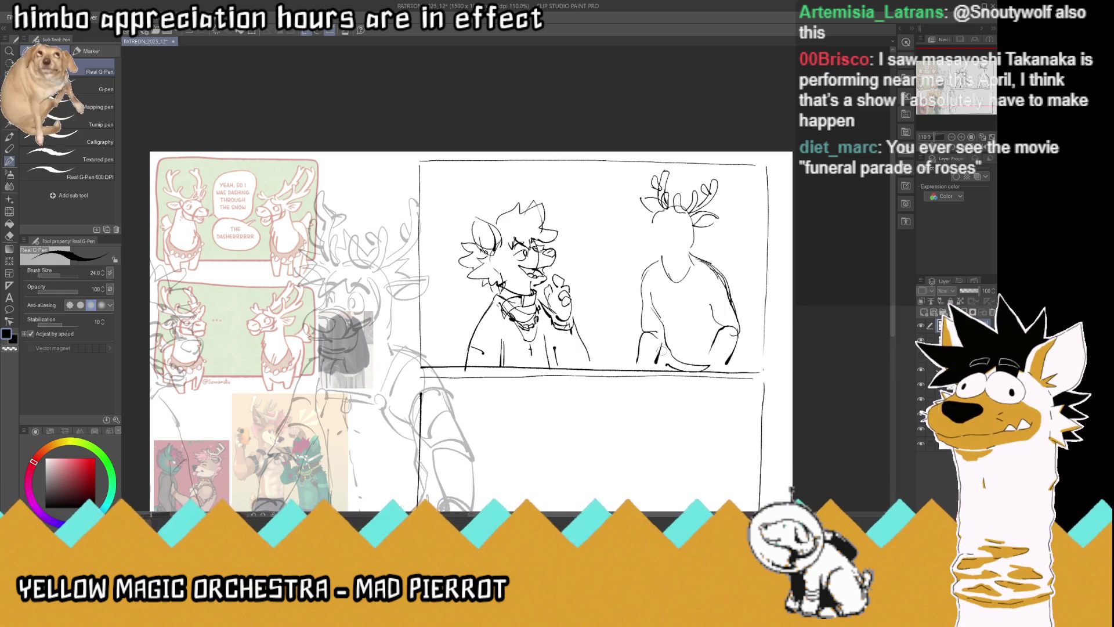
pyautogui.moveTo(718, 334); pyautogui.dragTo(712, 366)
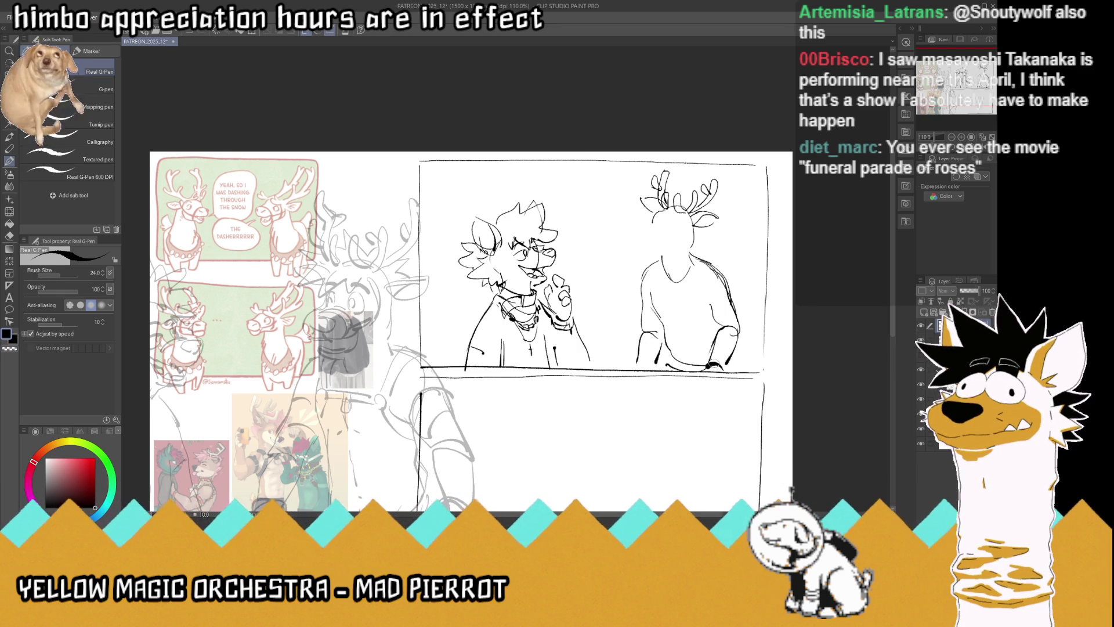
pyautogui.moveTo(686, 300)
pyautogui.mouseDown()
pyautogui.moveTo(662, 300)
pyautogui.moveTo(701, 296)
pyautogui.moveTo(662, 264)
pyautogui.mouseUp()
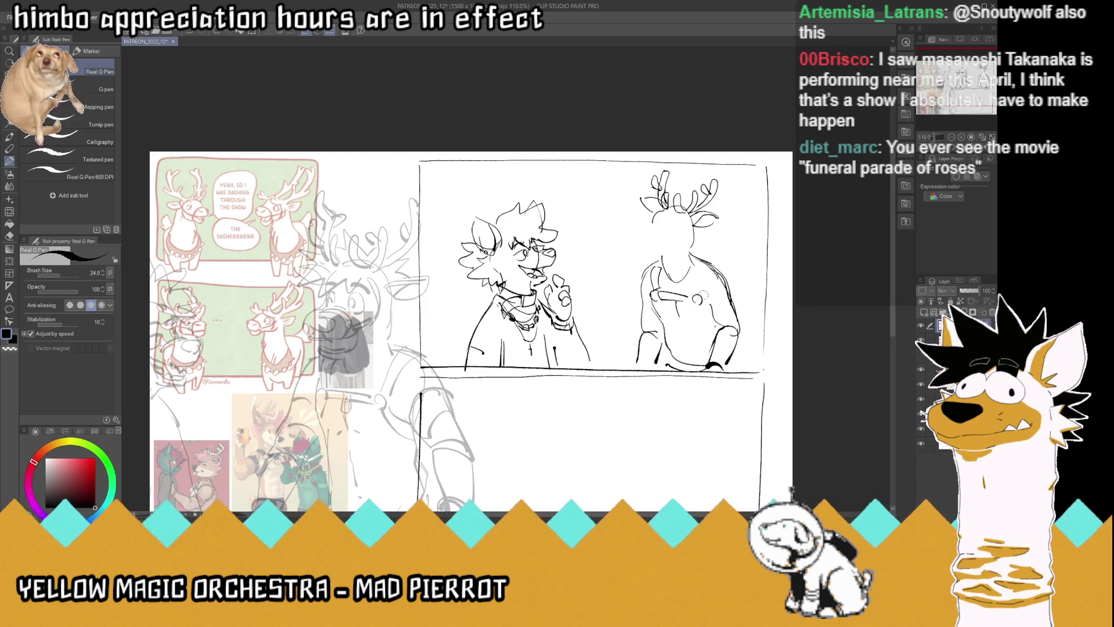
pyautogui.moveTo(703, 297); pyautogui.dragTo(707, 262)
# Add dark marks on the chest and draw bobble loops across the sweater front
pyautogui.press('x')
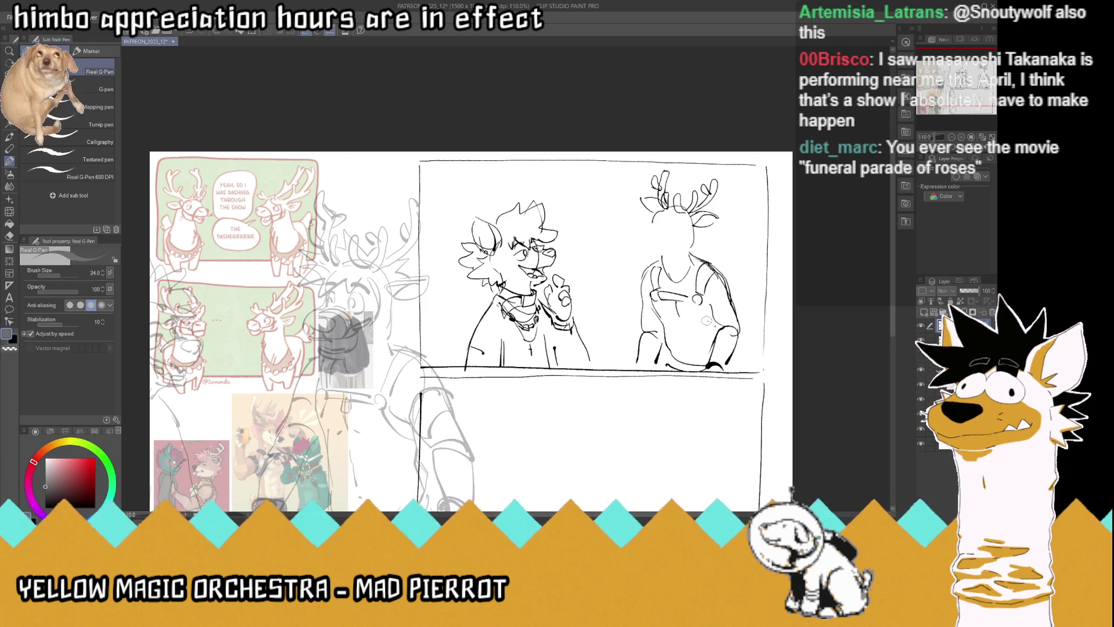
pyautogui.press('x')
pyautogui.moveTo(700, 308); pyautogui.dragTo(698, 319)
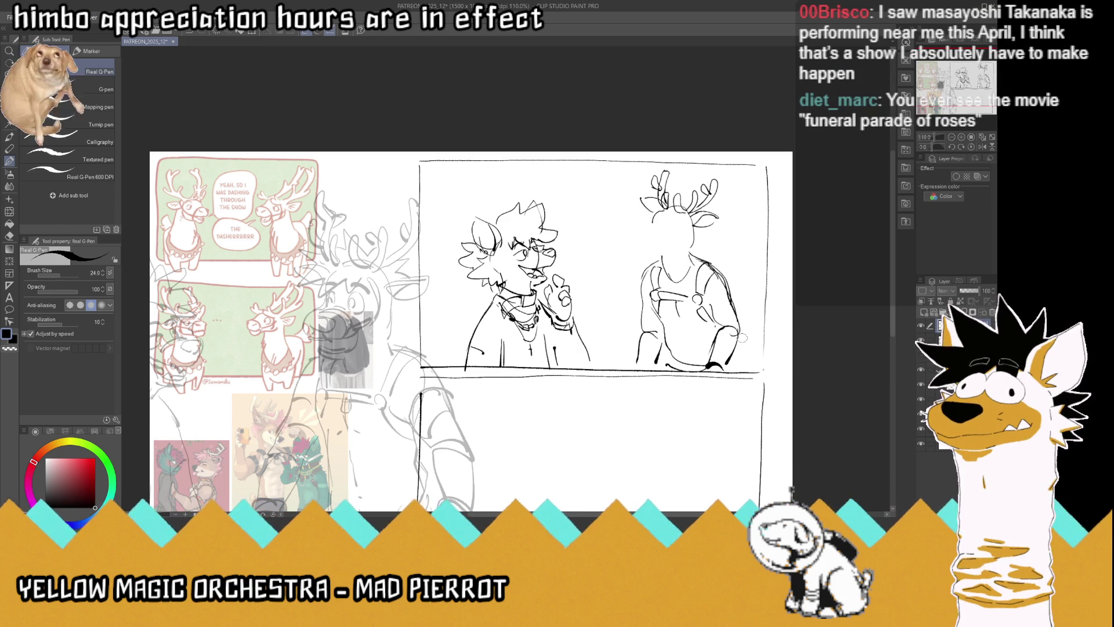
pyautogui.moveTo(697, 289); pyautogui.dragTo(701, 274)
pyautogui.moveTo(701, 318); pyautogui.dragTo(713, 328)
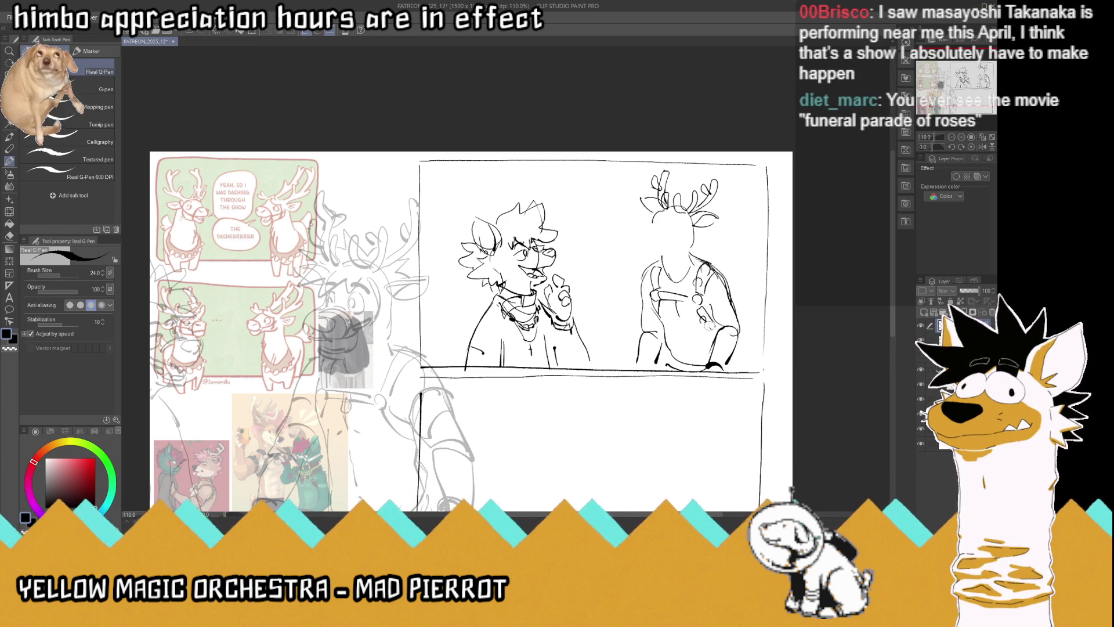
pyautogui.moveTo(659, 297)
pyautogui.mouseDown()
pyautogui.moveTo(685, 305)
pyautogui.moveTo(651, 277)
pyautogui.moveTo(656, 264)
pyautogui.mouseUp()
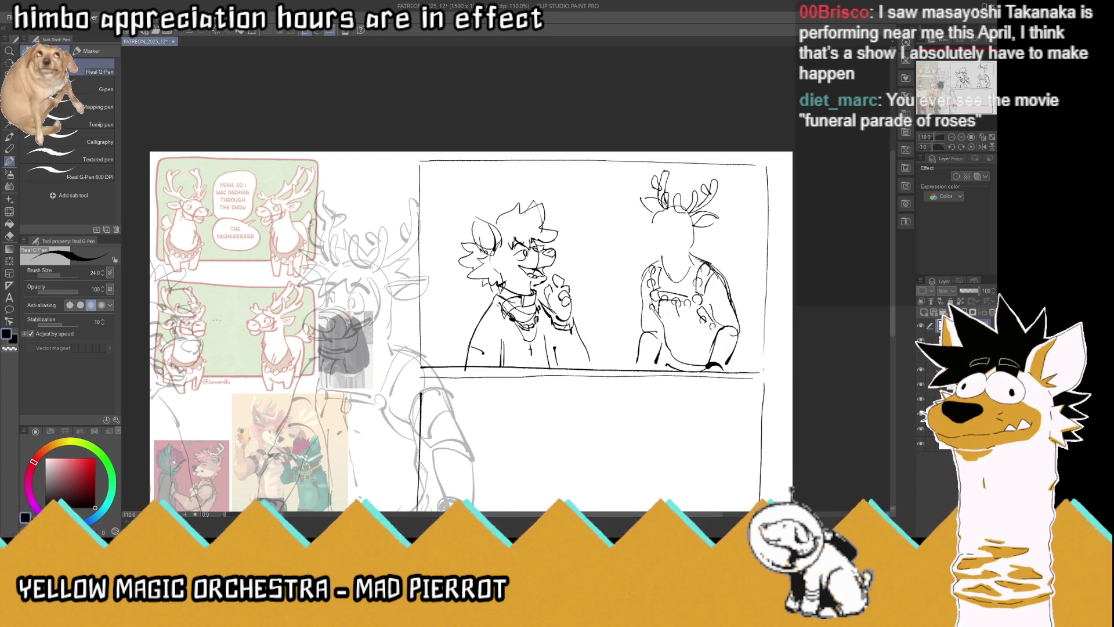
# Draw the lower right hand and sleeve details on both arms, then flip the canvas view horizontally
pyautogui.moveTo(733, 341)
pyautogui.mouseDown()
pyautogui.moveTo(755, 354)
pyautogui.moveTo(746, 372)
pyautogui.moveTo(738, 357)
pyautogui.moveTo(733, 369)
pyautogui.mouseUp()
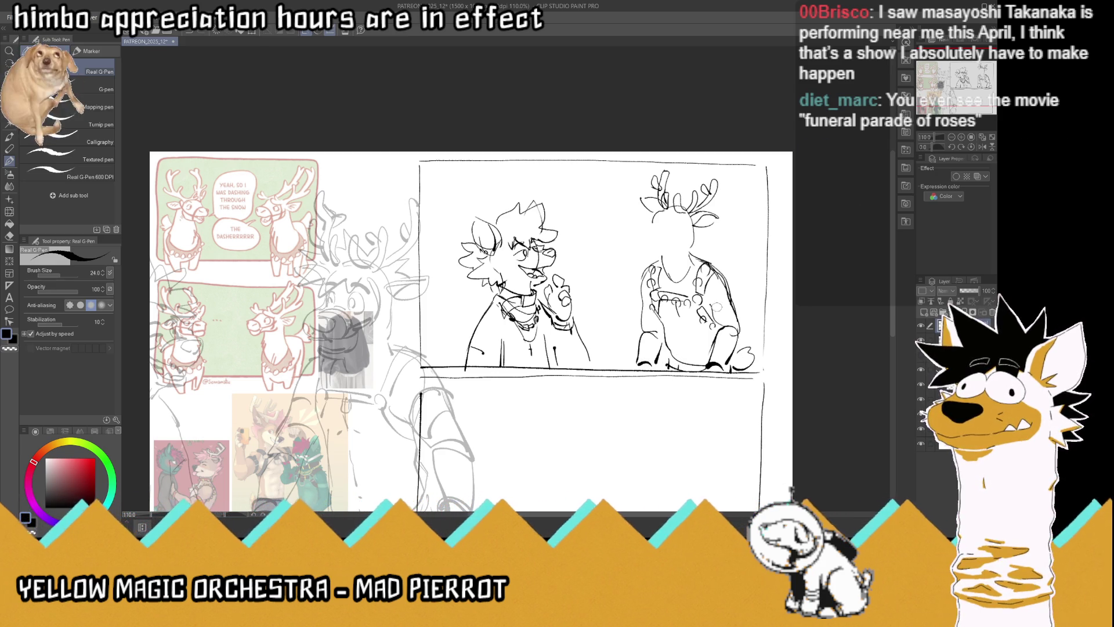
pyautogui.moveTo(719, 296); pyautogui.dragTo(733, 313)
pyautogui.moveTo(645, 289)
pyautogui.mouseDown()
pyautogui.moveTo(660, 302)
pyautogui.moveTo(656, 315)
pyautogui.mouseUp()
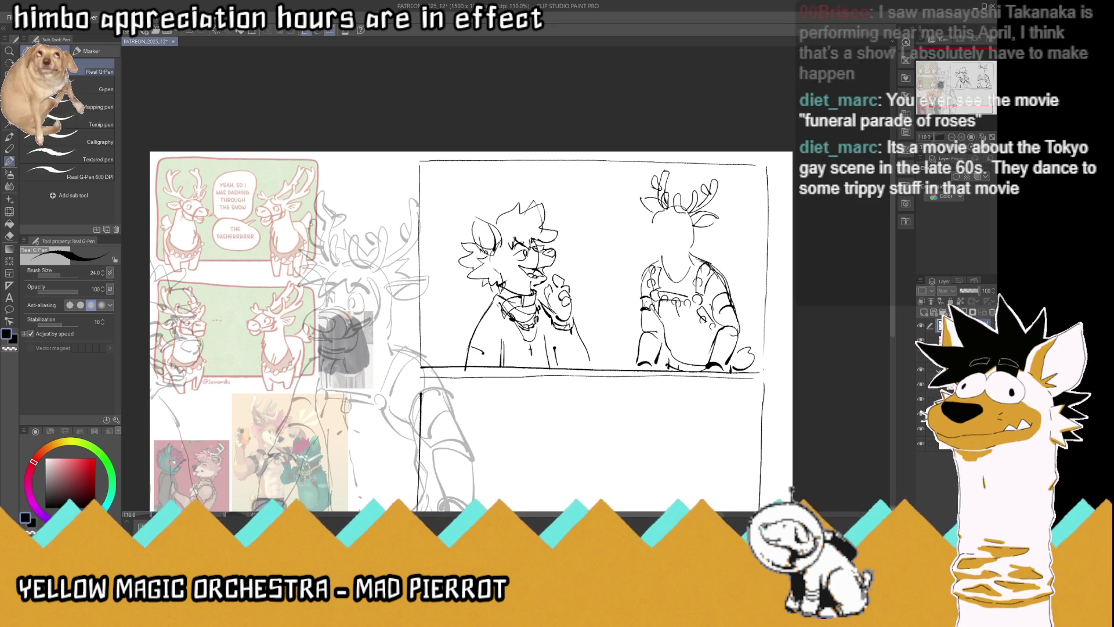
pyautogui.click(983, 148)
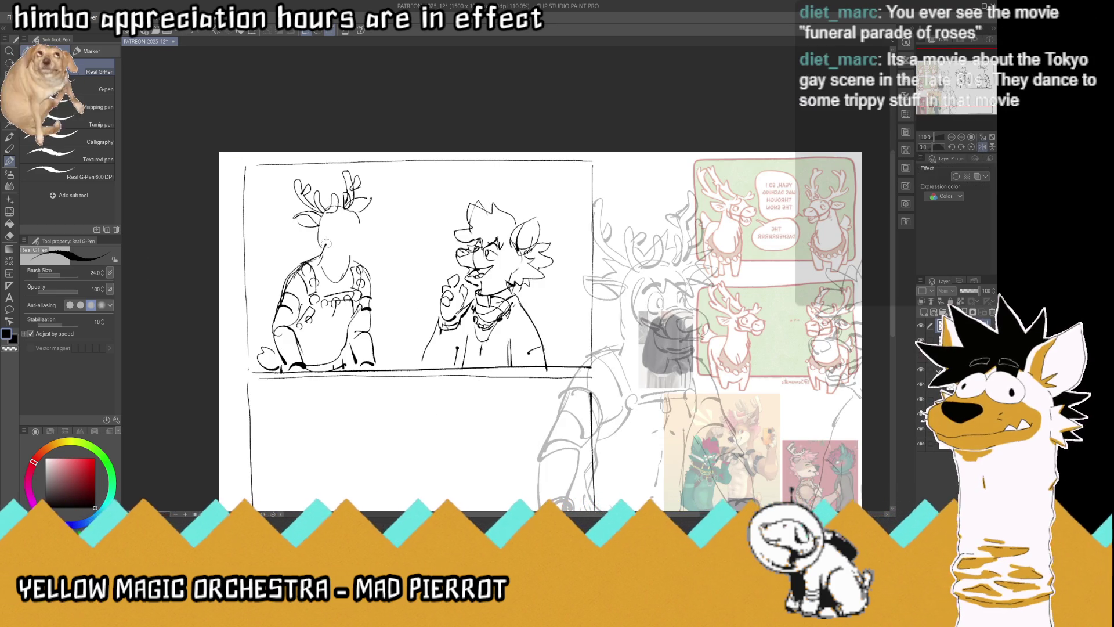
# Erase the reindeer's old head and antlers and draw a new round head with a muzzle
pyautogui.moveTo(334, 237)
pyautogui.mouseDown()
pyautogui.moveTo(310, 223)
pyautogui.moveTo(360, 190)
pyautogui.mouseUp()
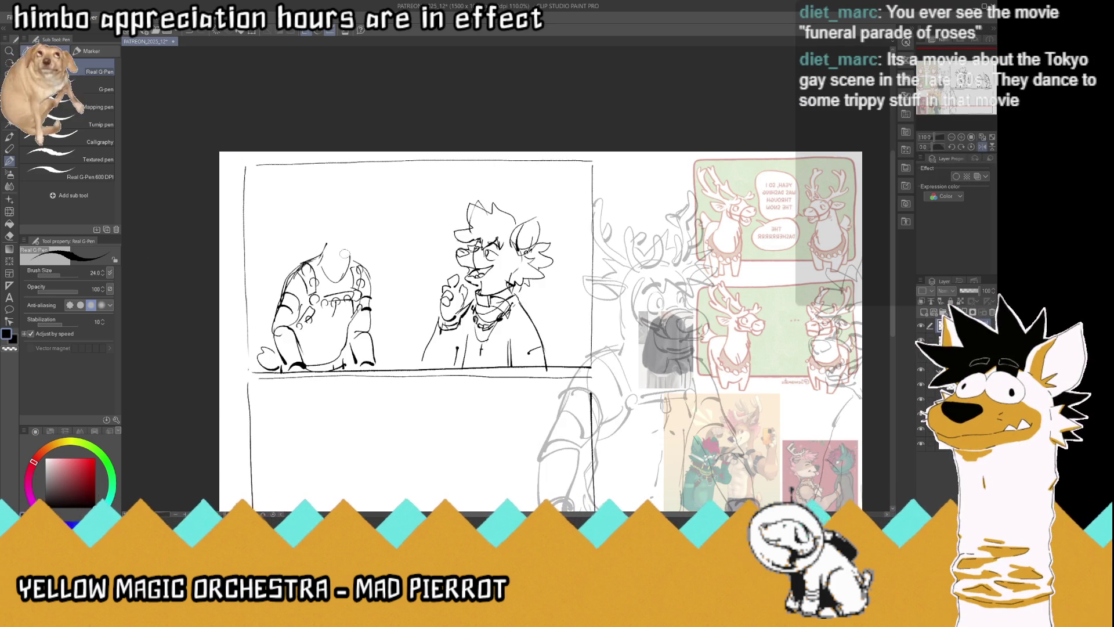
pyautogui.moveTo(330, 247)
pyautogui.mouseDown()
pyautogui.moveTo(360, 210)
pyautogui.moveTo(341, 216)
pyautogui.moveTo(369, 215)
pyautogui.moveTo(365, 256)
pyautogui.mouseUp()
pyautogui.moveTo(328, 212)
pyautogui.mouseDown()
pyautogui.moveTo(300, 216)
pyautogui.moveTo(325, 230)
pyautogui.moveTo(328, 214)
pyautogui.mouseUp()
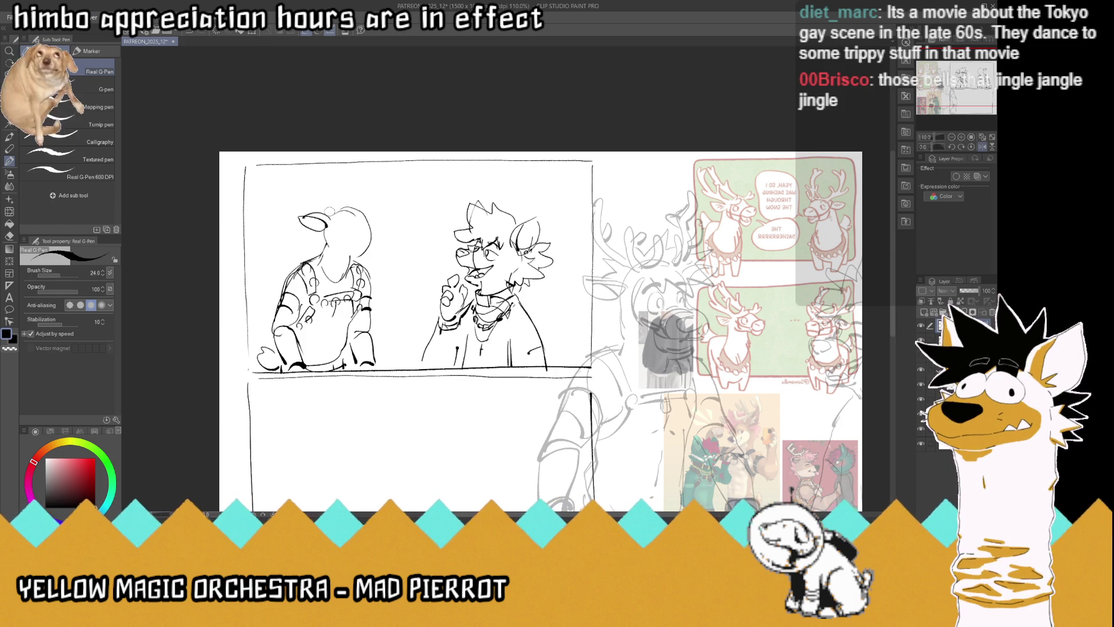
# Return the canvas view to normal orientation, then mirror it horizontally again
pyautogui.click(981, 148)
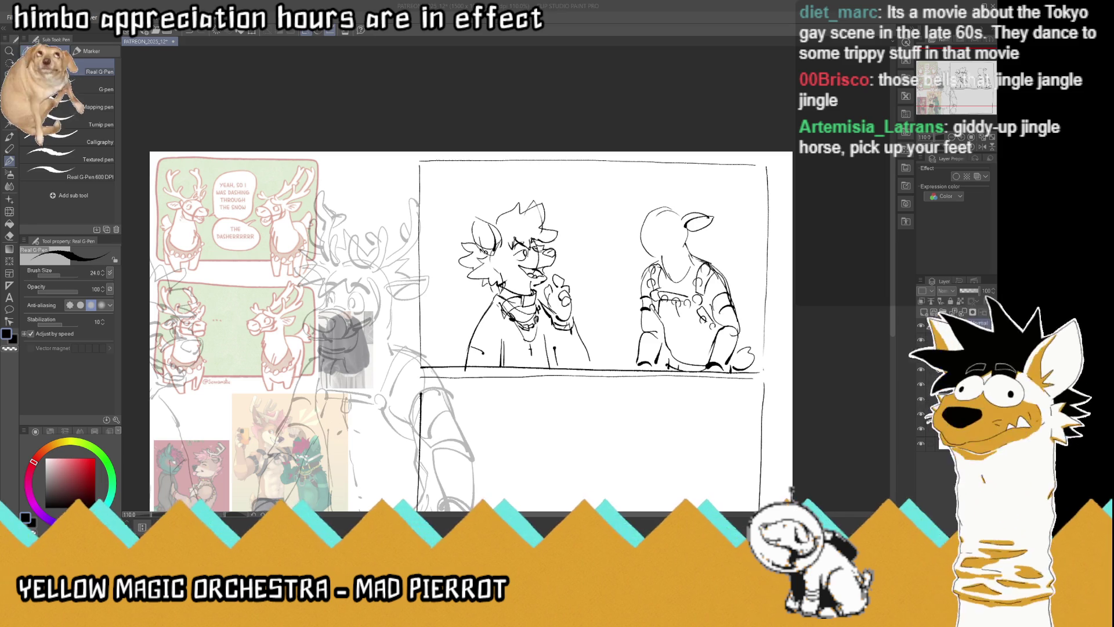
pyautogui.press('h')
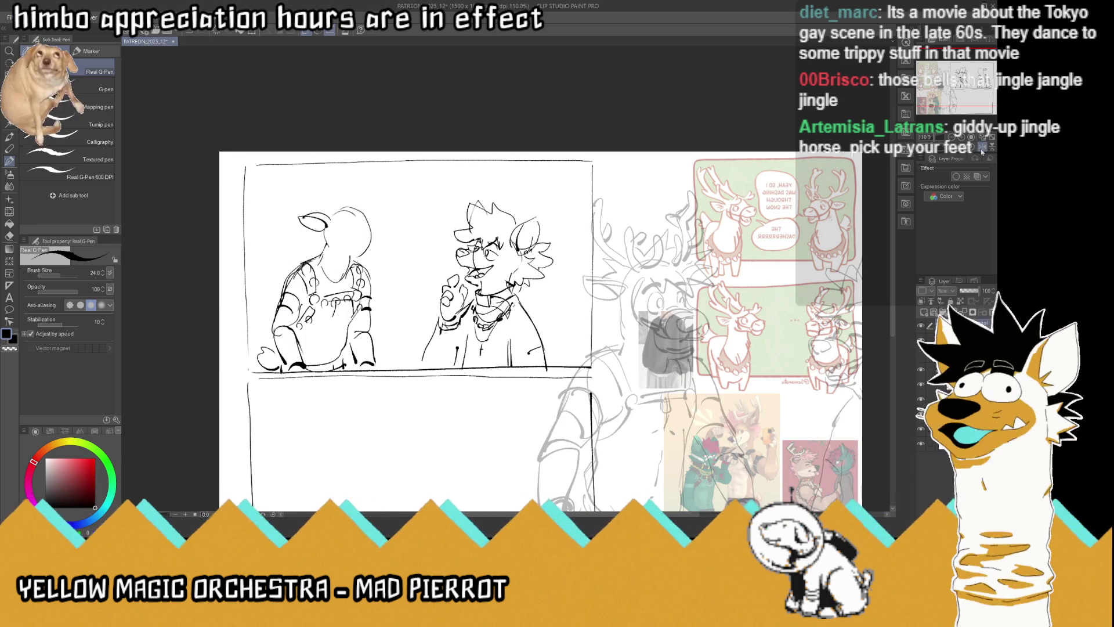
pyautogui.scroll(-3, 581, 232)
pyautogui.scroll(5, 581, 233)
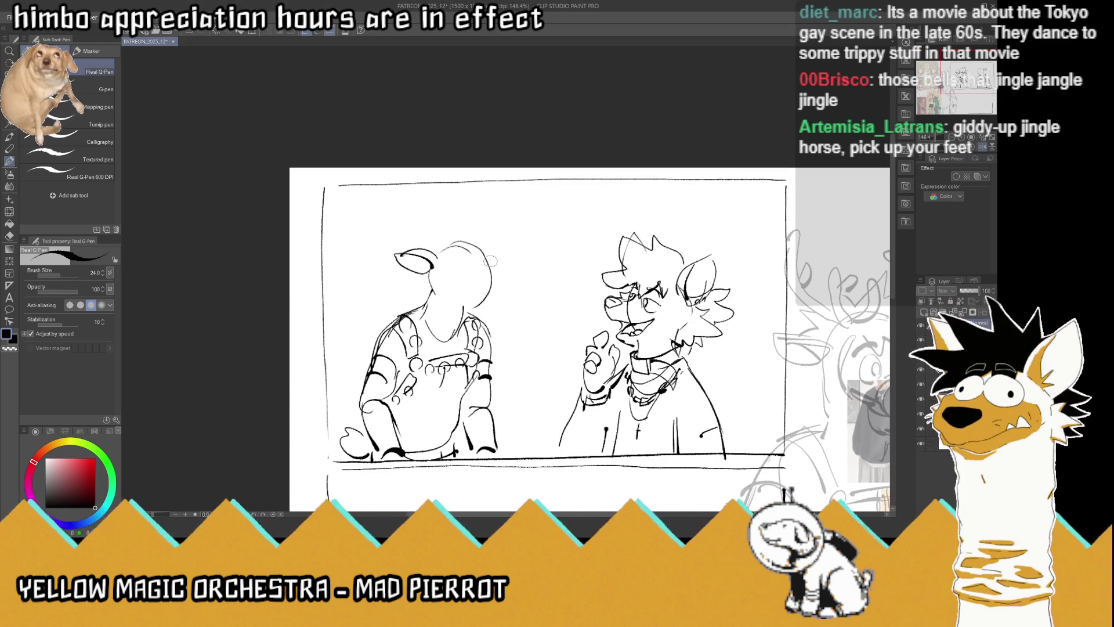
# Draw a long antler stalk on the left, start the right antler, and sketch the mouth and nose
pyautogui.moveTo(438, 251)
pyautogui.mouseDown()
pyautogui.moveTo(431, 222)
pyautogui.moveTo(444, 253)
pyautogui.moveTo(448, 226)
pyautogui.moveTo(454, 248)
pyautogui.moveTo(410, 199)
pyautogui.mouseUp()
pyautogui.moveTo(432, 250)
pyautogui.mouseDown()
pyautogui.moveTo(410, 200)
pyautogui.moveTo(413, 223)
pyautogui.moveTo(400, 221)
pyautogui.mouseUp()
pyautogui.hotkey('ctrl', 'z')
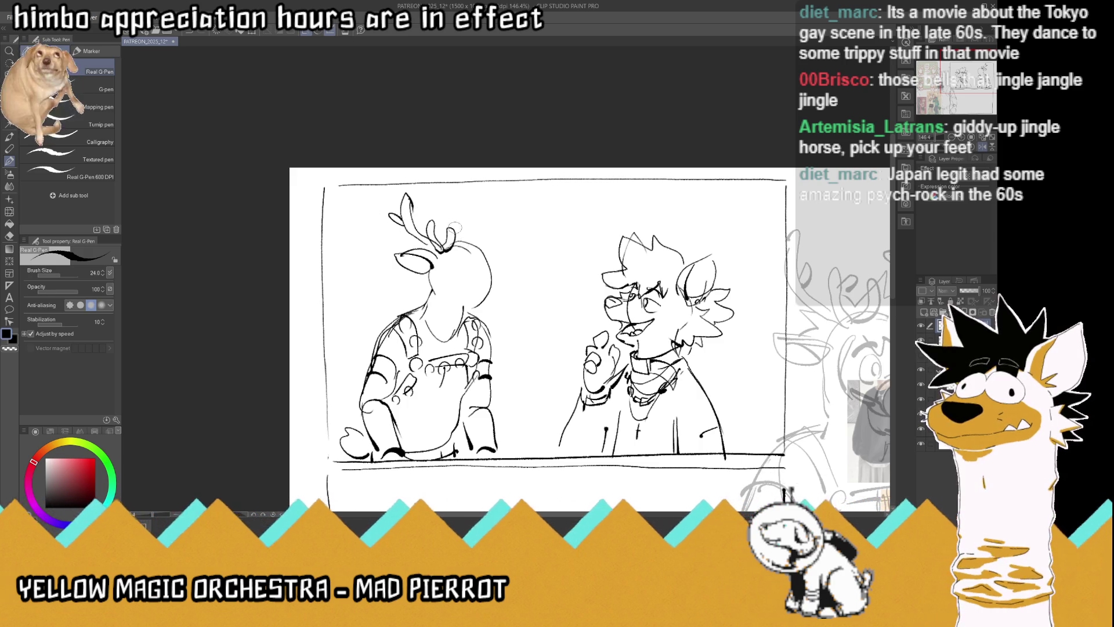
pyautogui.moveTo(469, 240)
pyautogui.mouseDown()
pyautogui.moveTo(475, 215)
pyautogui.moveTo(459, 214)
pyautogui.moveTo(474, 198)
pyautogui.moveTo(487, 227)
pyautogui.moveTo(464, 233)
pyautogui.moveTo(473, 224)
pyautogui.moveTo(498, 245)
pyautogui.mouseUp()
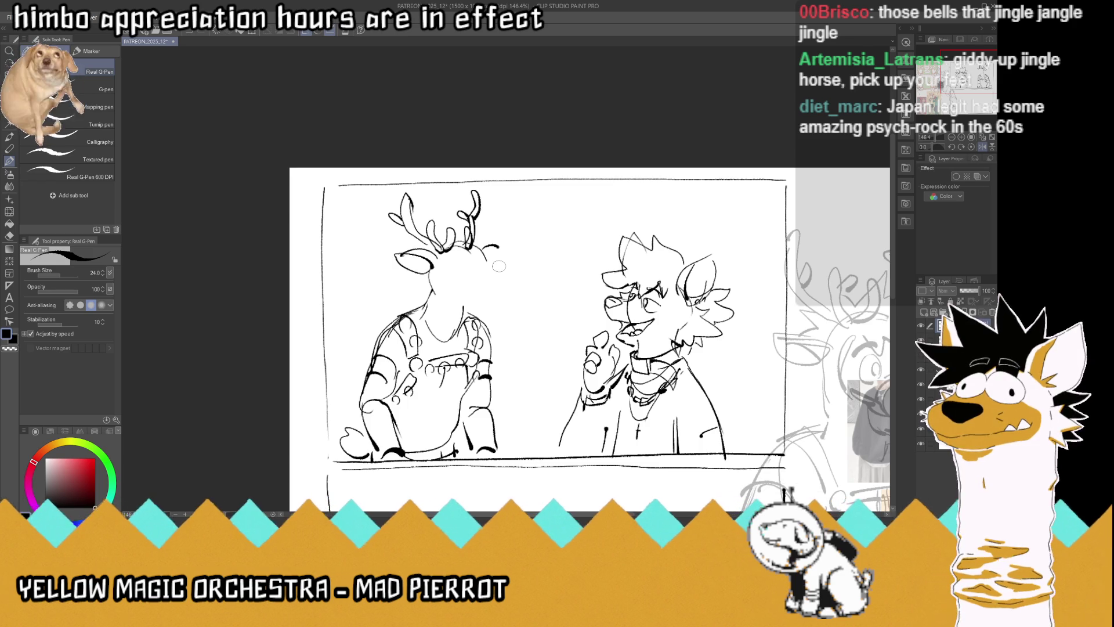
pyautogui.moveTo(456, 268); pyautogui.dragTo(490, 257)
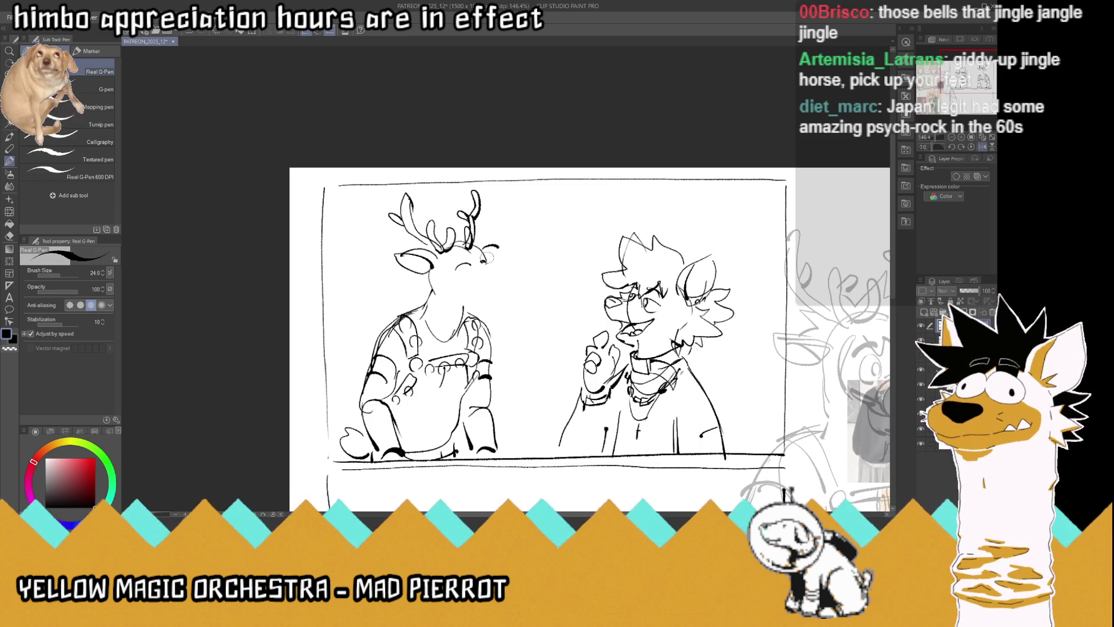
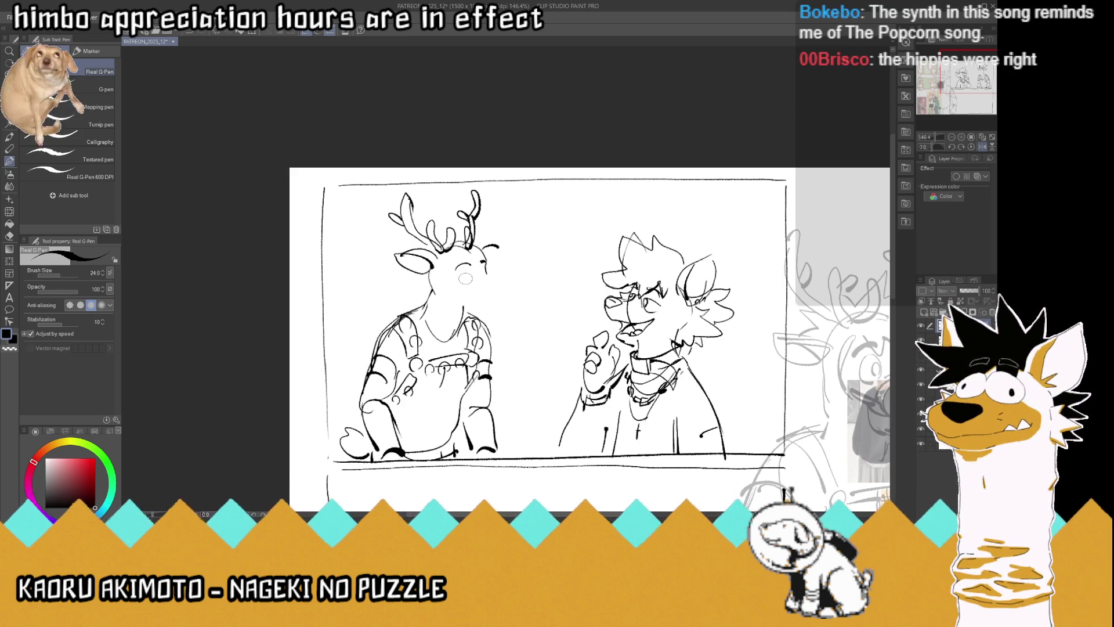
# Replace the reindeer's closed eye with an open eye and brow, flipping the canvas horizontally
pyautogui.hotkey('ctrl', 'z')
pyautogui.moveTo(469, 268); pyautogui.dragTo(466, 283)
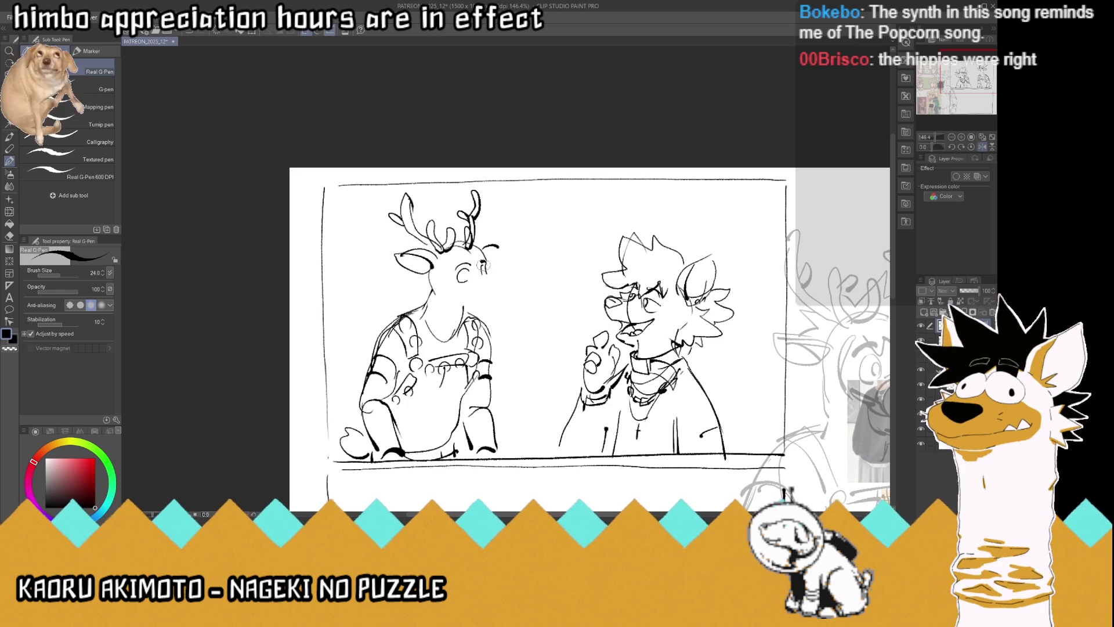
pyautogui.click(983, 148)
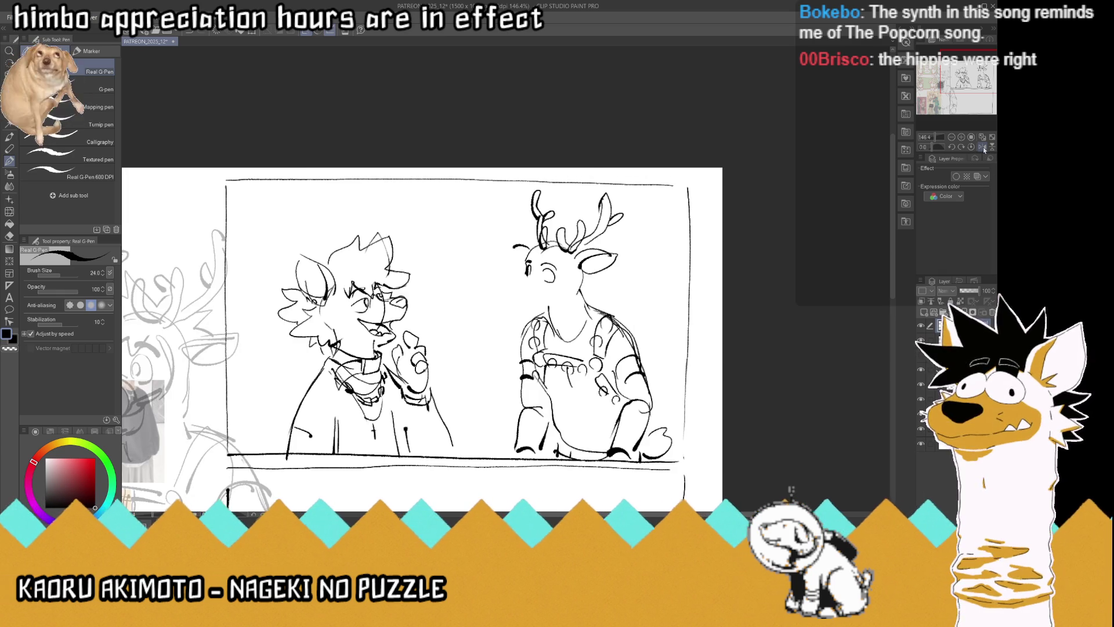
pyautogui.moveTo(542, 271)
pyautogui.mouseDown()
pyautogui.moveTo(551, 281)
pyautogui.moveTo(558, 255)
pyautogui.moveTo(534, 255)
pyautogui.moveTo(527, 276)
pyautogui.moveTo(512, 276)
pyautogui.moveTo(542, 287)
pyautogui.moveTo(508, 278)
pyautogui.moveTo(531, 281)
pyautogui.moveTo(529, 297)
pyautogui.moveTo(511, 296)
pyautogui.moveTo(517, 286)
pyautogui.moveTo(505, 299)
pyautogui.moveTo(554, 294)
pyautogui.mouseUp()
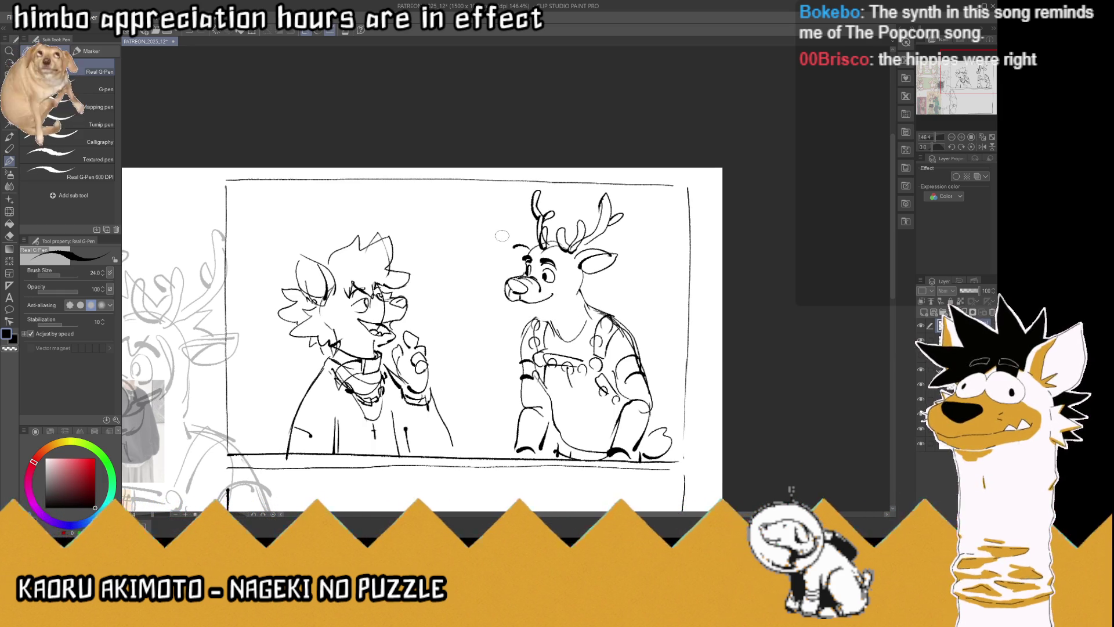
# Ink the reindeer's new ear, an extra antler tine, a belly line and a smiling mouth
pyautogui.moveTo(528, 244)
pyautogui.mouseDown()
pyautogui.moveTo(503, 241)
pyautogui.moveTo(529, 244)
pyautogui.mouseUp()
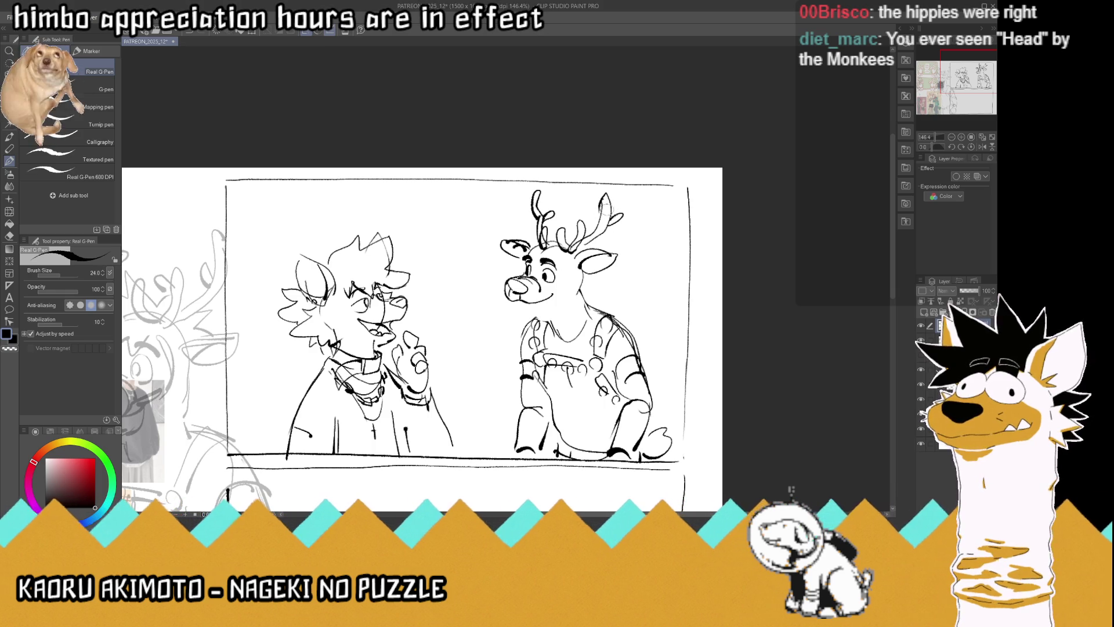
pyautogui.moveTo(609, 241); pyautogui.dragTo(612, 230)
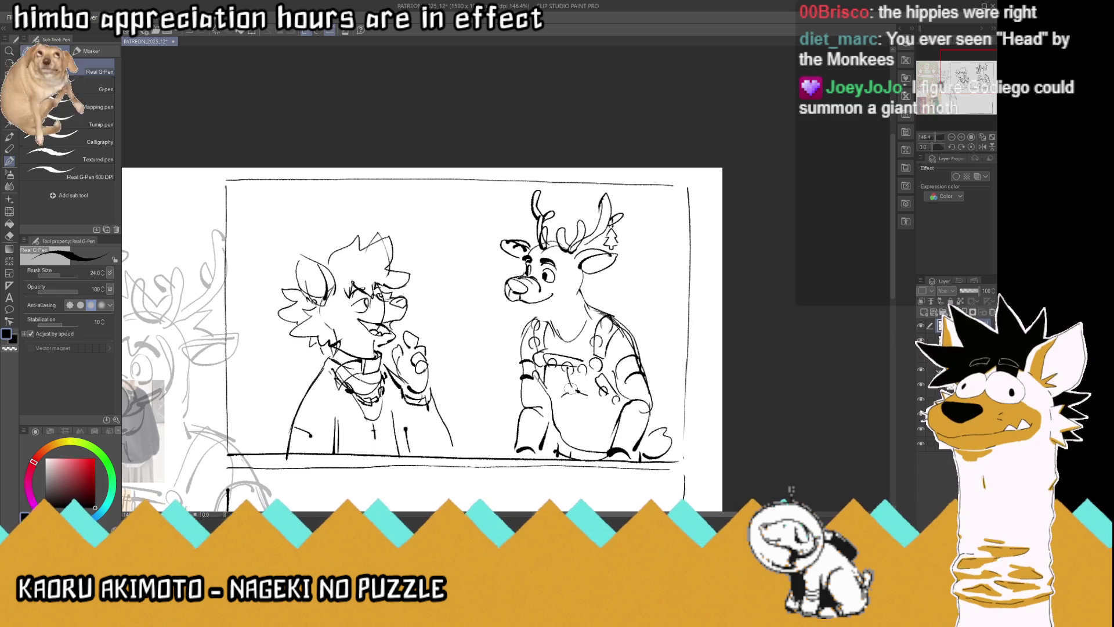
pyautogui.moveTo(573, 395); pyautogui.dragTo(580, 421)
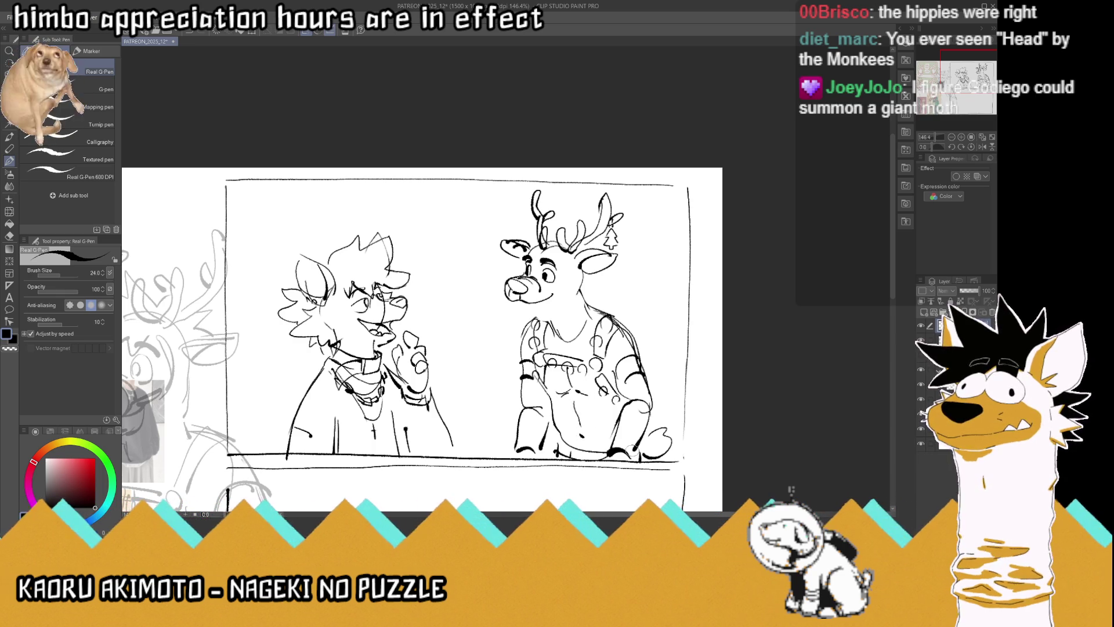
pyautogui.moveTo(551, 296)
pyautogui.mouseDown()
pyautogui.moveTo(522, 314)
pyautogui.moveTo(558, 316)
pyautogui.mouseUp()
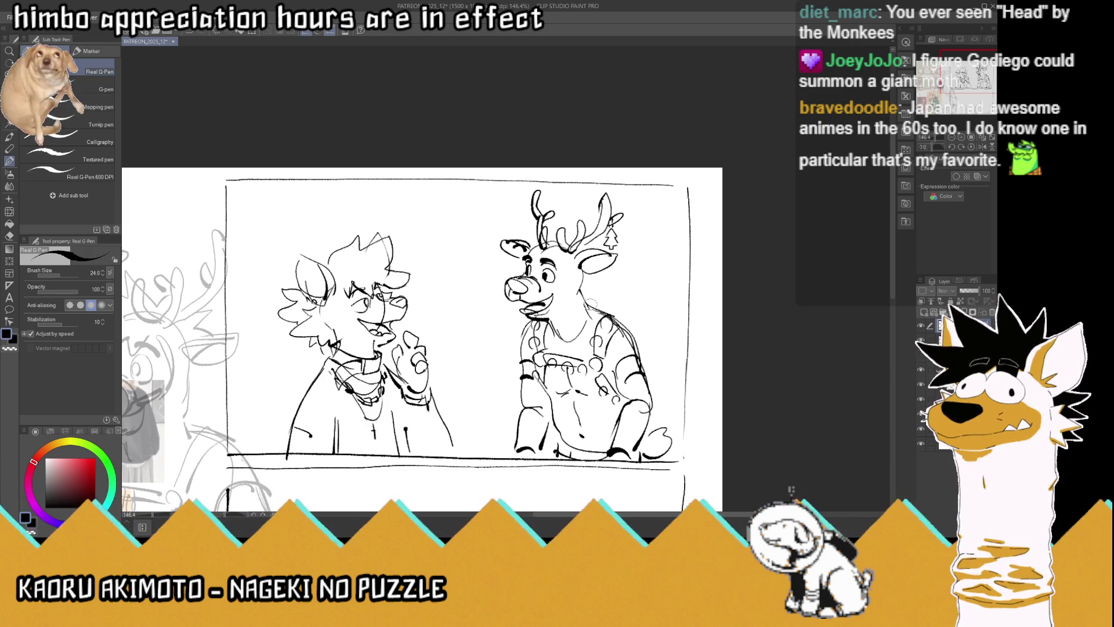
pyautogui.moveTo(543, 224)
pyautogui.mouseDown()
pyautogui.moveTo(519, 230)
pyautogui.moveTo(511, 248)
pyautogui.moveTo(551, 254)
pyautogui.moveTo(548, 209)
pyautogui.moveTo(572, 231)
pyautogui.moveTo(560, 255)
pyautogui.moveTo(610, 226)
pyautogui.moveTo(589, 238)
pyautogui.moveTo(595, 247)
pyautogui.mouseUp()
# Save the sketch with Ctrl+S
pyautogui.scroll(-3, 590, 243)
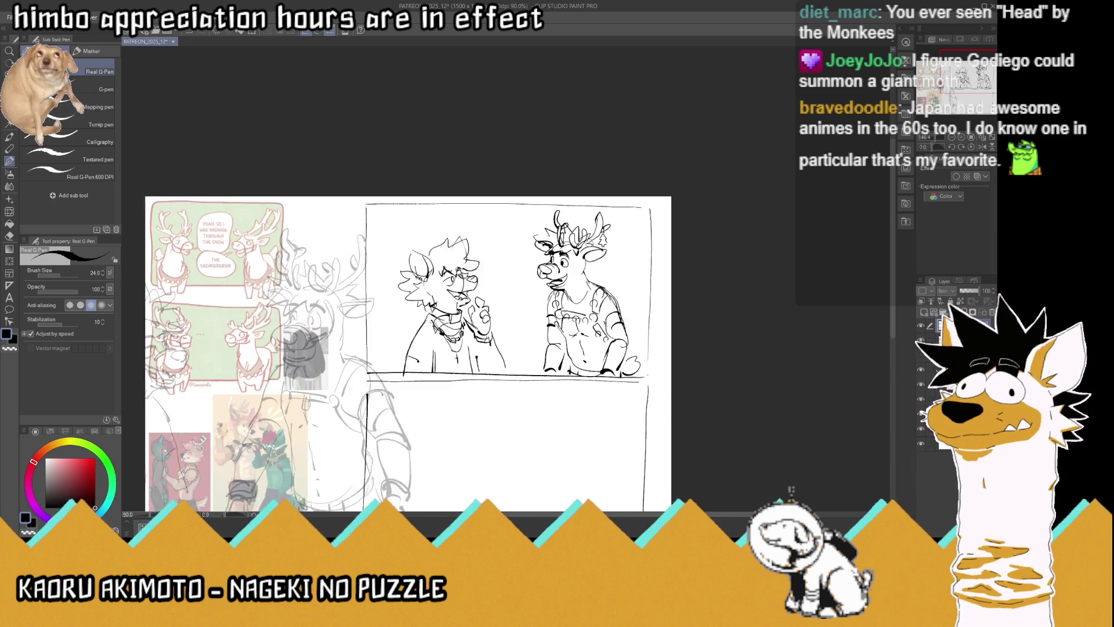
pyautogui.hotkey('ctrl', 's')
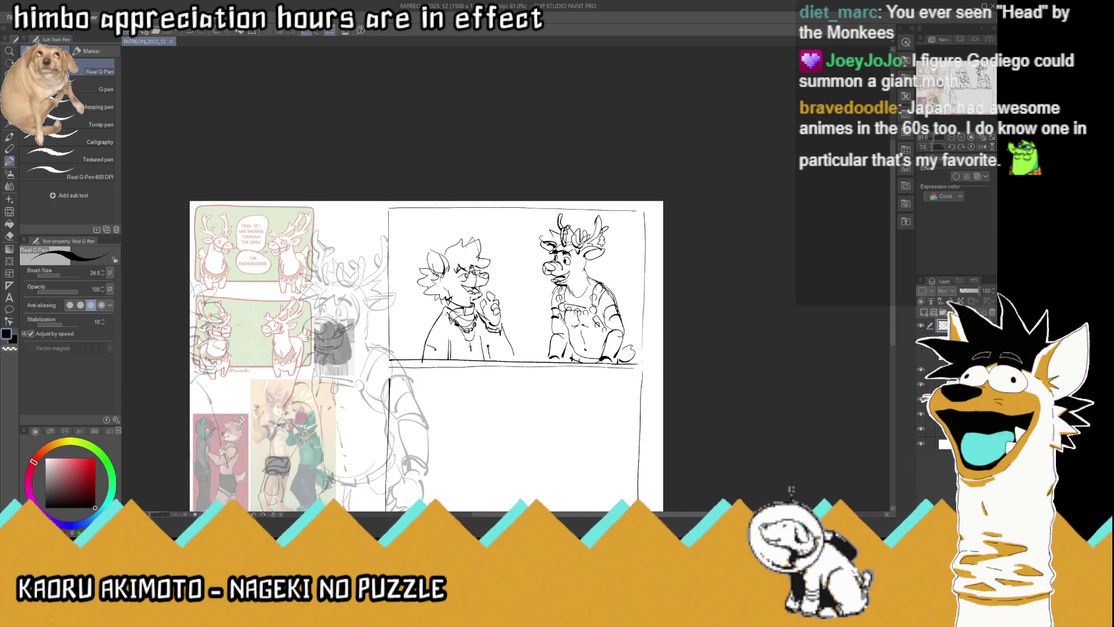
pyautogui.scroll(2, 561, 294)
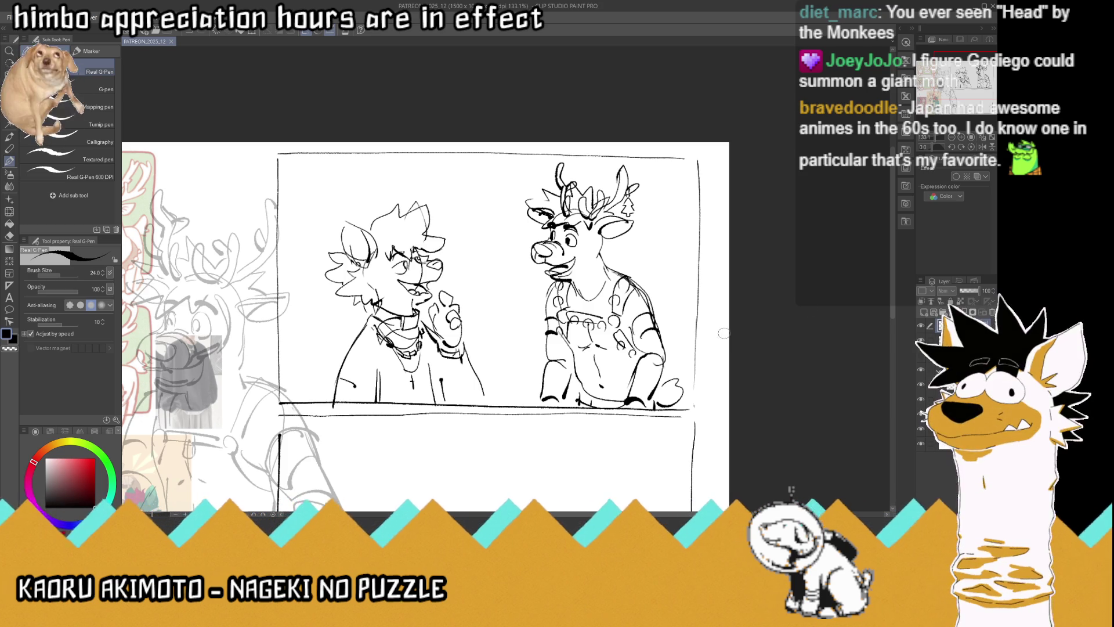
# Erase the top of the reindeer's left antler and redraw its tip
pyautogui.scroll(-2, 536, 282)
pyautogui.scroll(3, 540, 209)
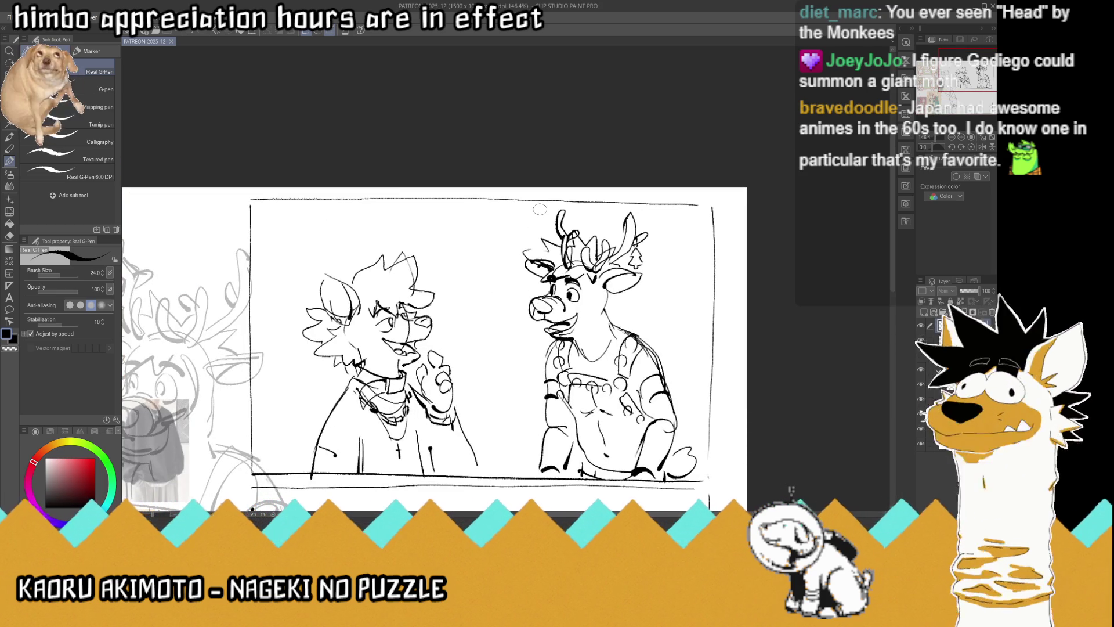
pyautogui.moveTo(540, 209); pyautogui.dragTo(562, 217)
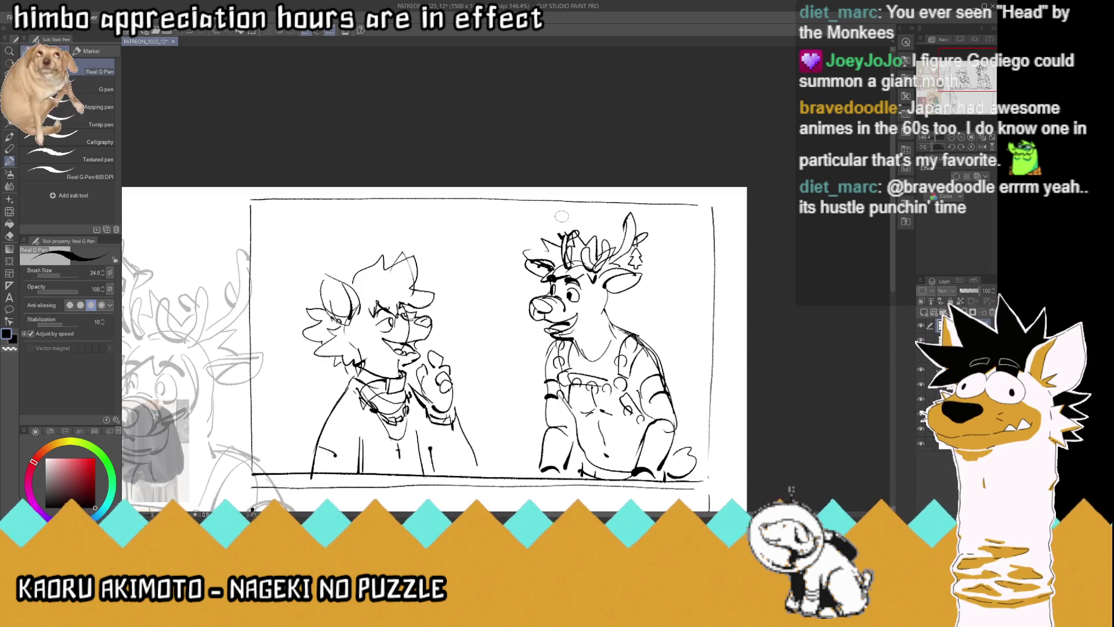
pyautogui.moveTo(562, 216)
pyautogui.mouseDown()
pyautogui.moveTo(559, 235)
pyautogui.moveTo(564, 206)
pyautogui.mouseUp()
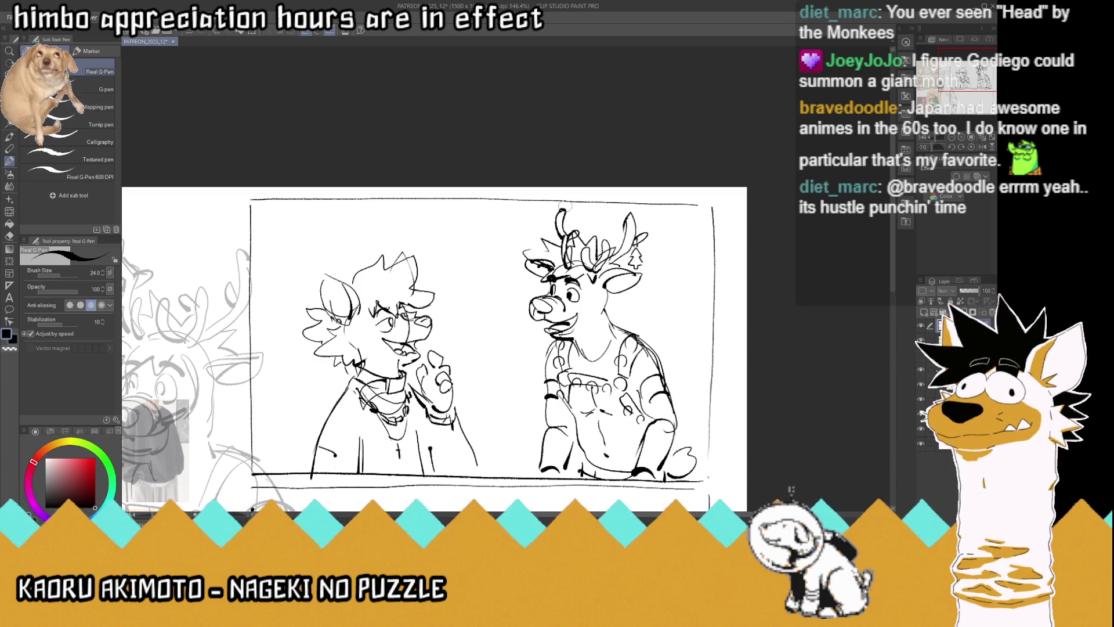
# Lasso the canine on the left, scale it down to 89%, and deselect
pyautogui.press('m')
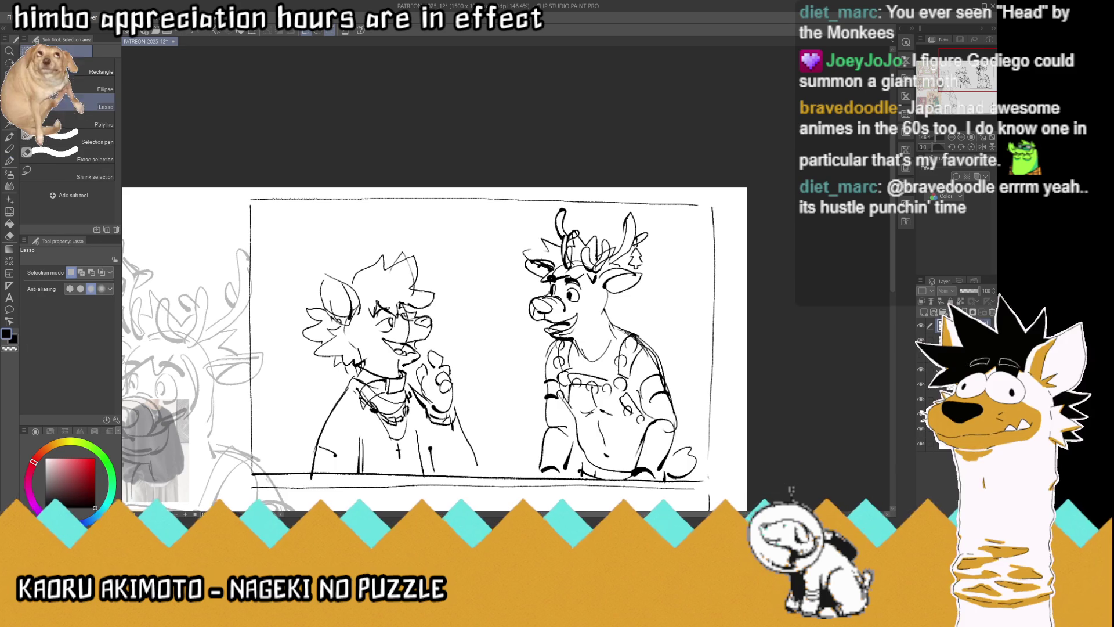
pyautogui.moveTo(483, 393); pyautogui.dragTo(448, 469)
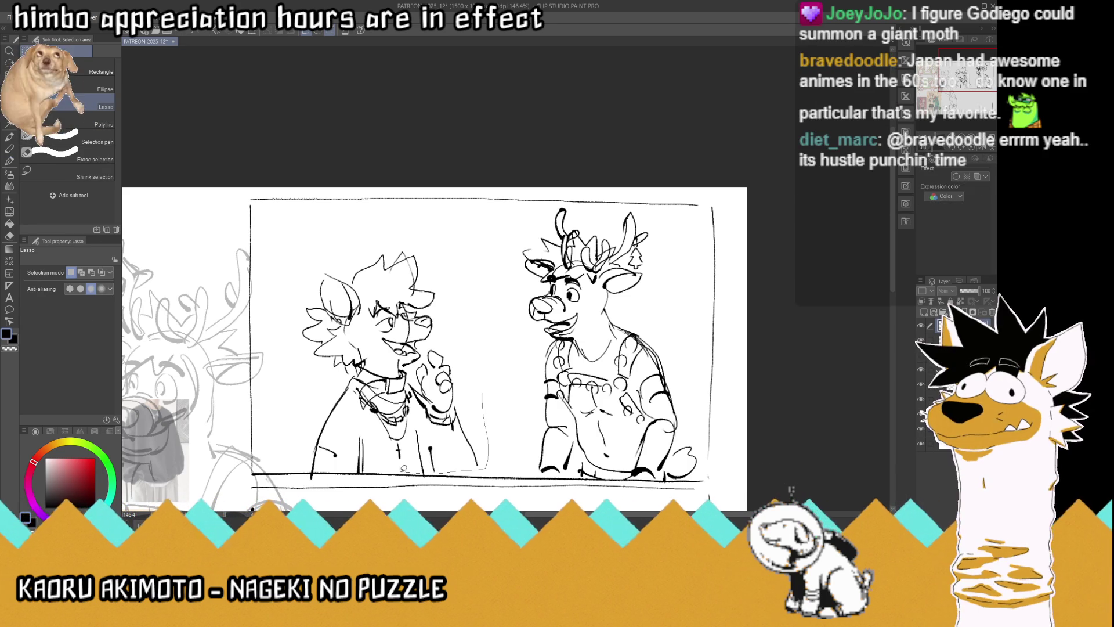
pyautogui.moveTo(303, 463)
pyautogui.mouseDown()
pyautogui.moveTo(448, 253)
pyautogui.moveTo(467, 275)
pyautogui.mouseUp()
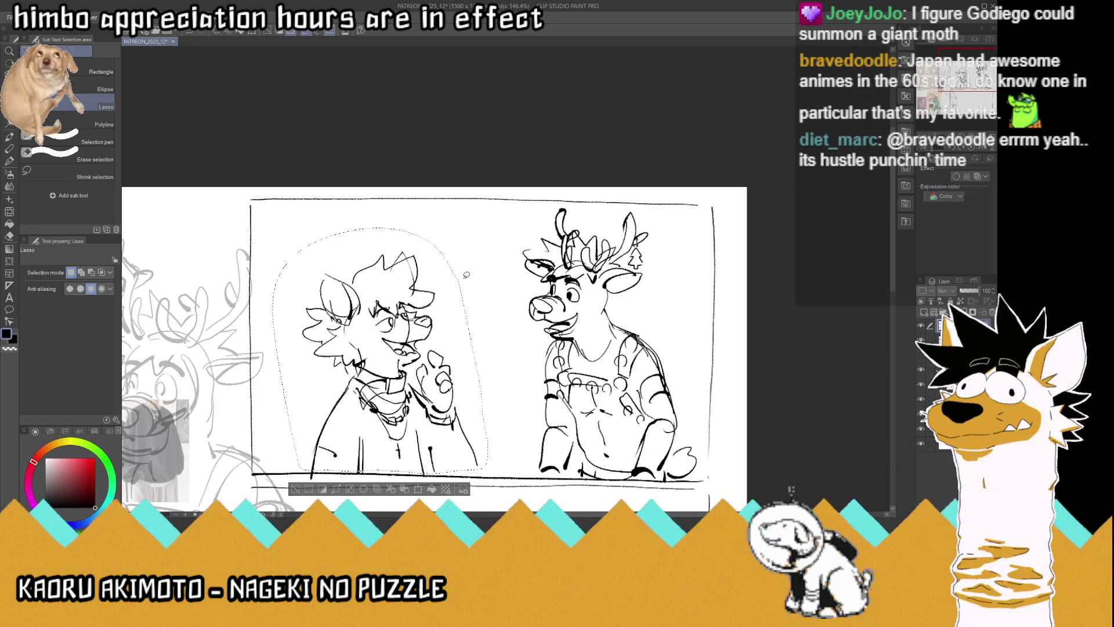
pyautogui.hotkey('ctrl', 't')
pyautogui.moveTo(488, 473); pyautogui.dragTo(439, 450)
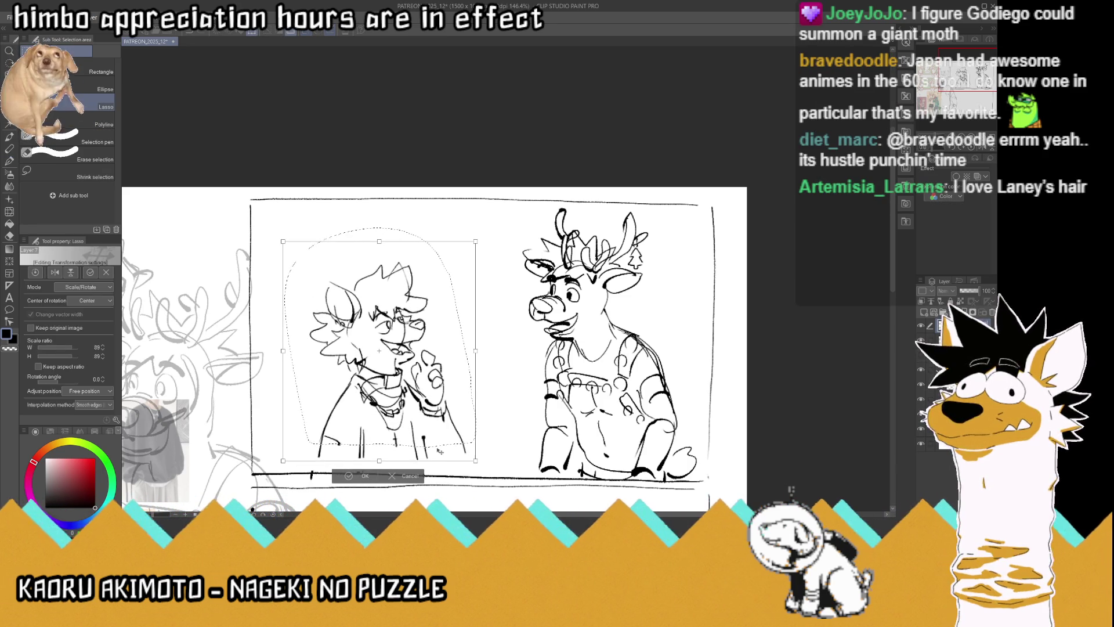
pyautogui.click(365, 475)
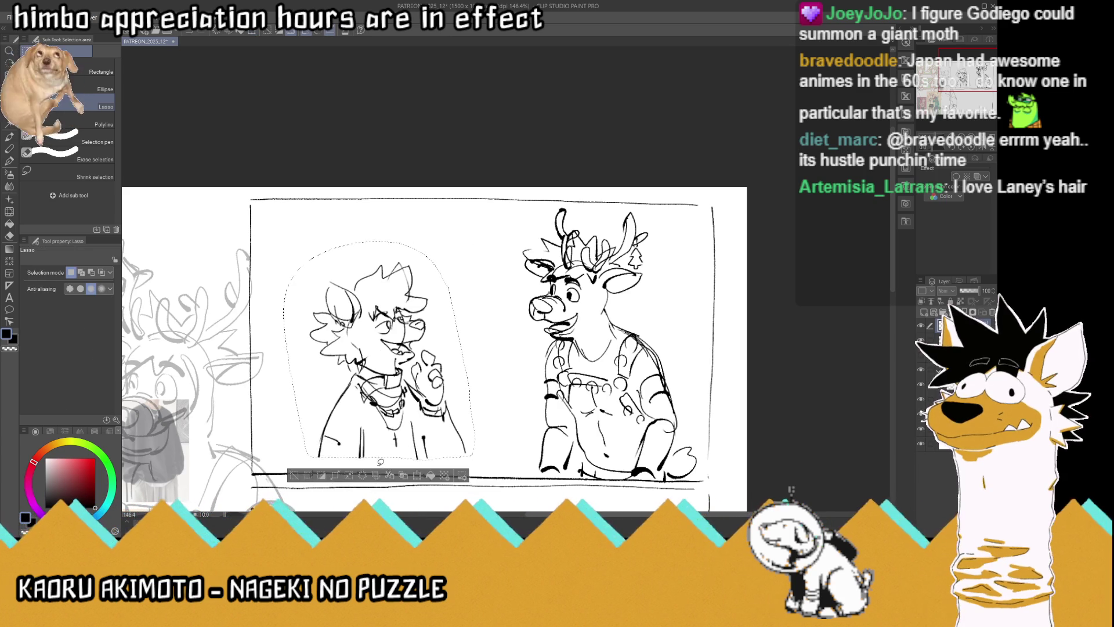
pyautogui.hotkey('ctrl', 'd')
# Extend the canine's coat lines and arm down to the panel's bottom edge
pyautogui.click(11, 161)
pyautogui.moveTo(325, 429); pyautogui.dragTo(313, 473)
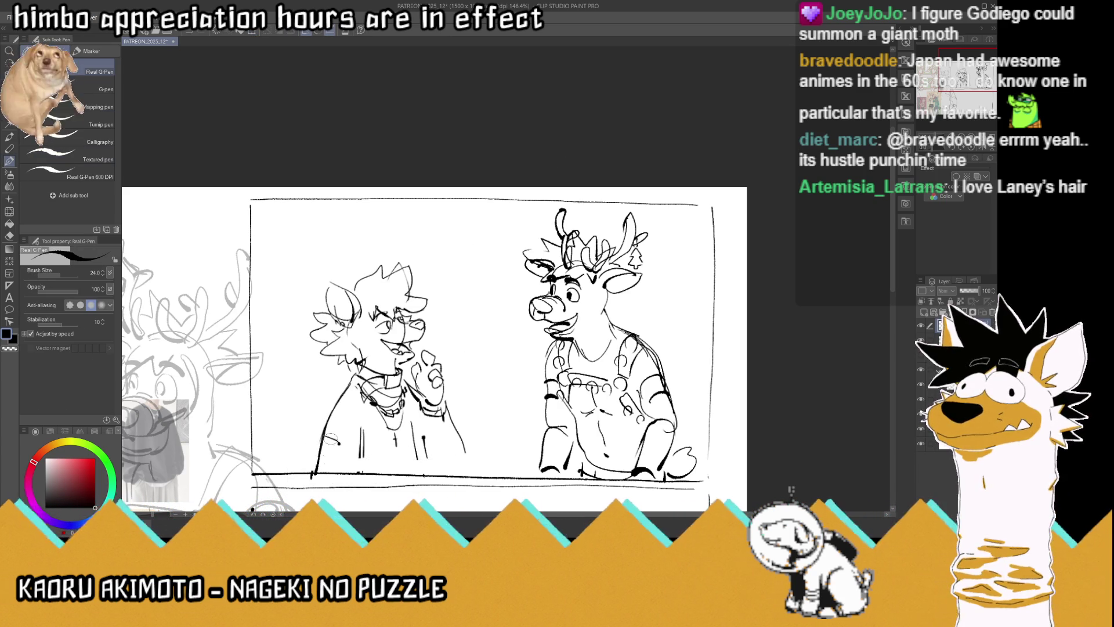
pyautogui.moveTo(364, 436); pyautogui.dragTo(367, 469)
pyautogui.moveTo(418, 429); pyautogui.dragTo(425, 458)
pyautogui.moveTo(449, 421)
pyautogui.mouseDown()
pyautogui.moveTo(469, 446)
pyautogui.moveTo(434, 473)
pyautogui.mouseUp()
# Draw a freehand lasso around the reindeer's head and antlers
pyautogui.scroll(-5, 431, 460)
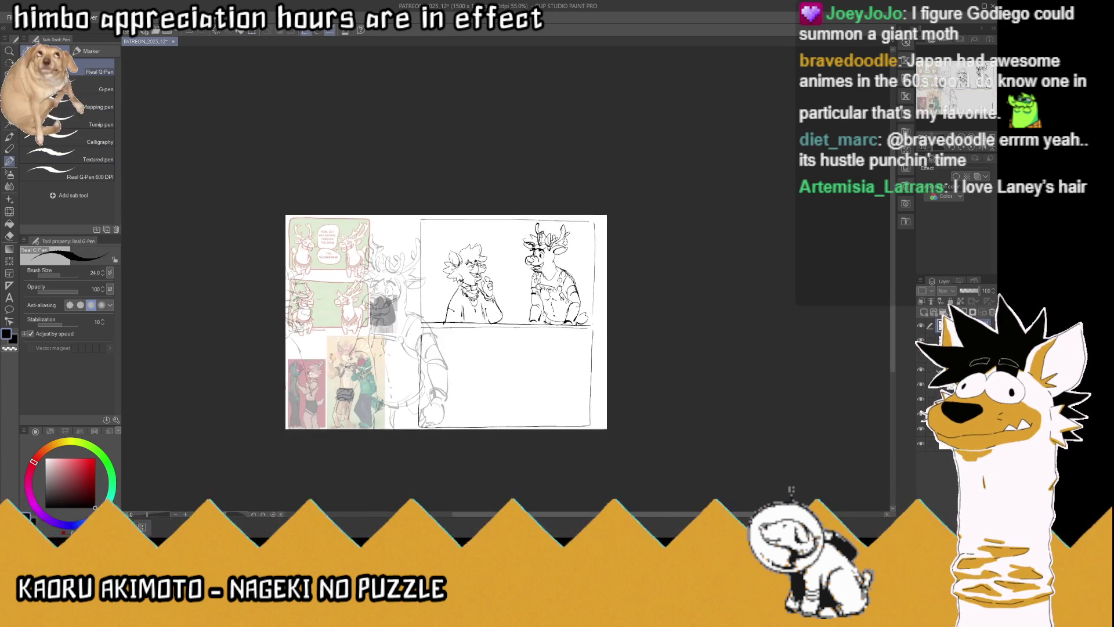
pyautogui.scroll(1, 494, 287)
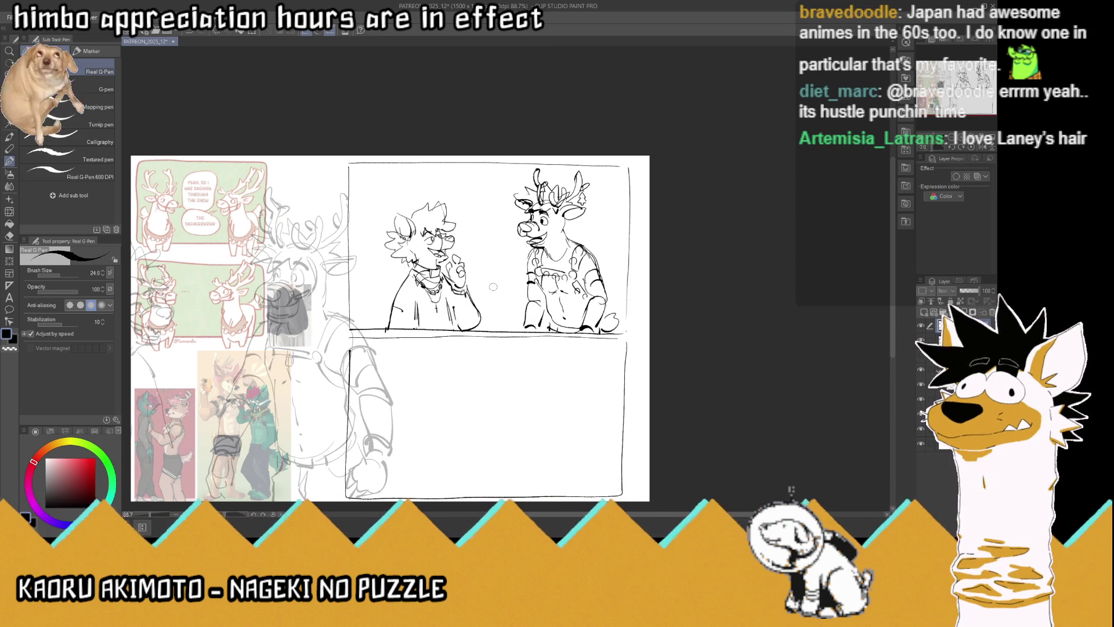
pyautogui.scroll(3, 542, 148)
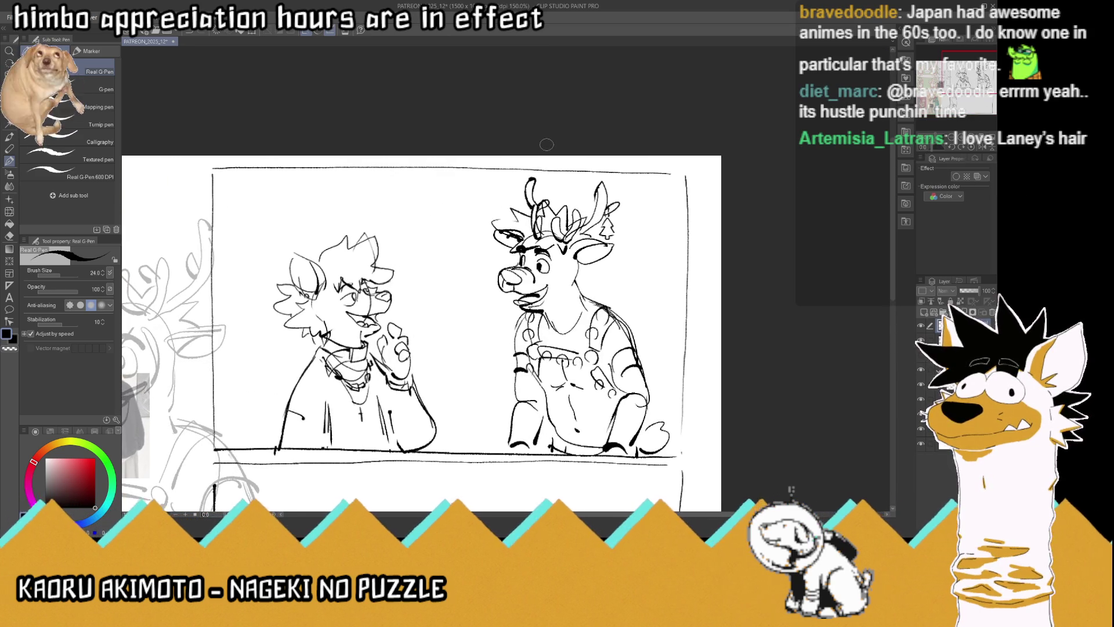
pyautogui.click(9, 111)
pyautogui.moveTo(617, 183)
pyautogui.mouseDown()
pyautogui.moveTo(644, 243)
pyautogui.moveTo(561, 304)
pyautogui.moveTo(541, 311)
pyautogui.moveTo(479, 274)
pyautogui.moveTo(493, 175)
pyautogui.moveTo(613, 178)
pyautogui.mouseUp()
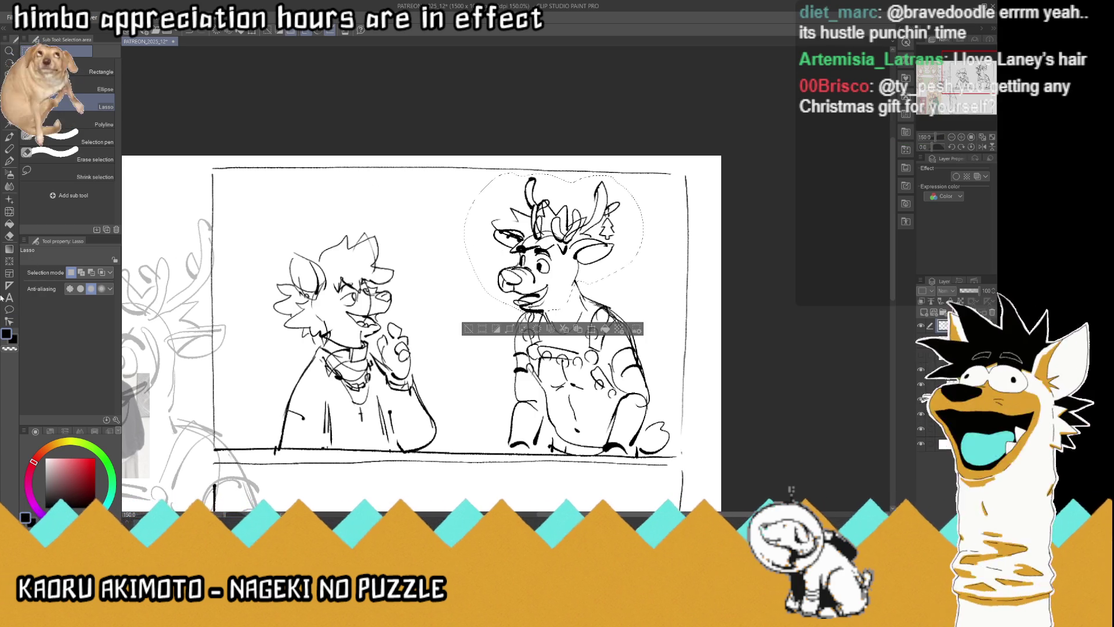
# Nudge the selected reindeer head slightly down and clear the selection
pyautogui.click(7, 86)
pyautogui.scroll(1, 574, 273)
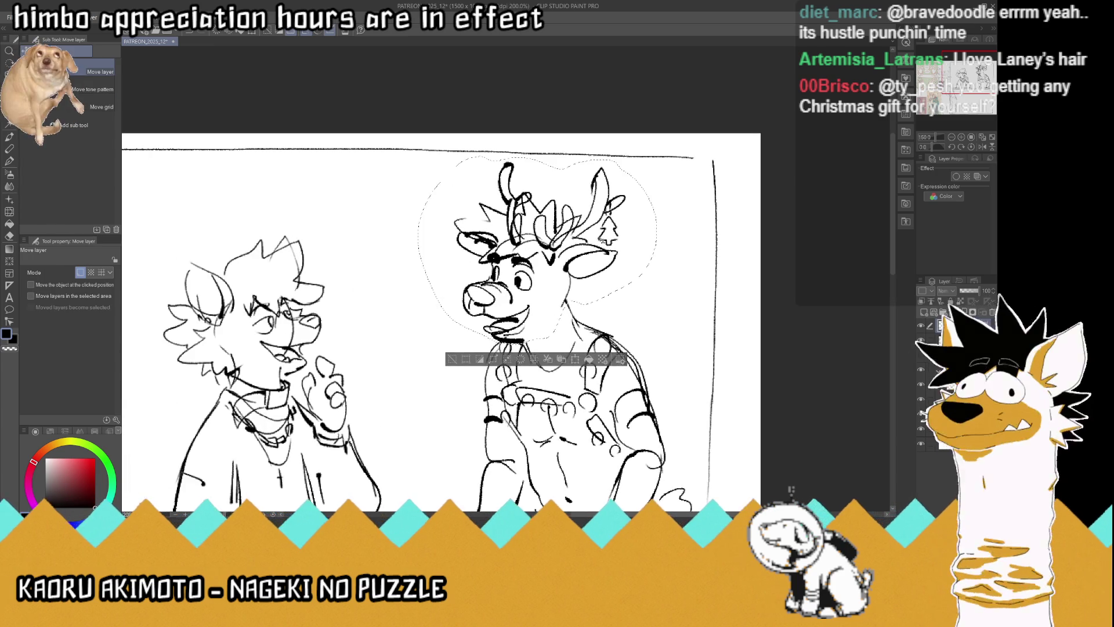
pyautogui.moveTo(570, 278); pyautogui.dragTo(570, 282)
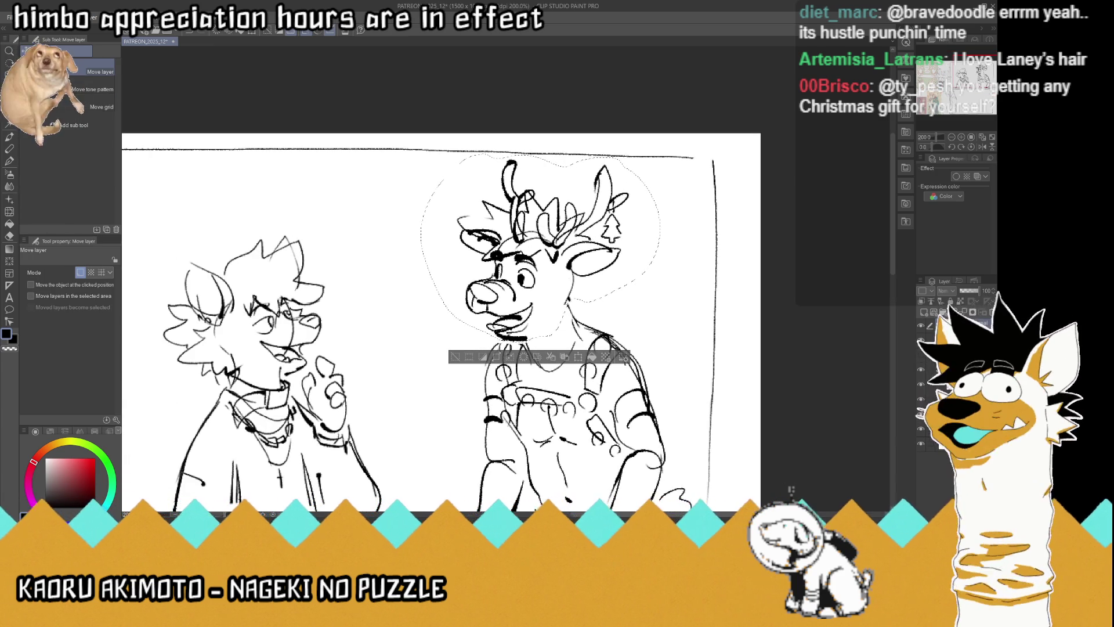
pyautogui.click(9, 112)
pyautogui.click(319, 88)
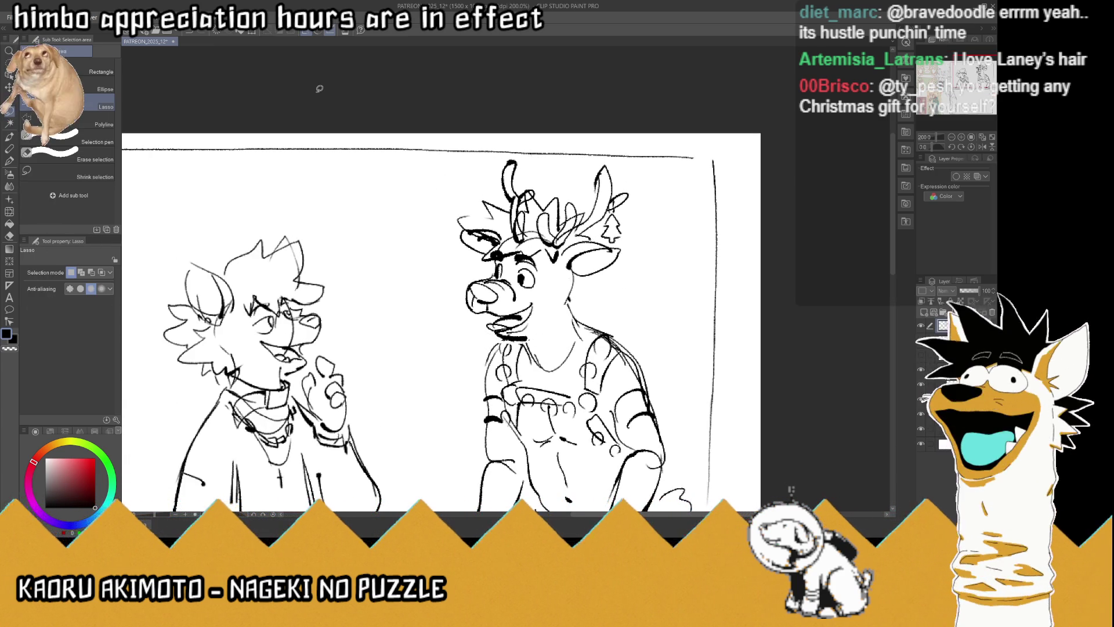
# Ink the reindeer's neck line below the ear, redoing the first thick attempt
pyautogui.click(10, 162)
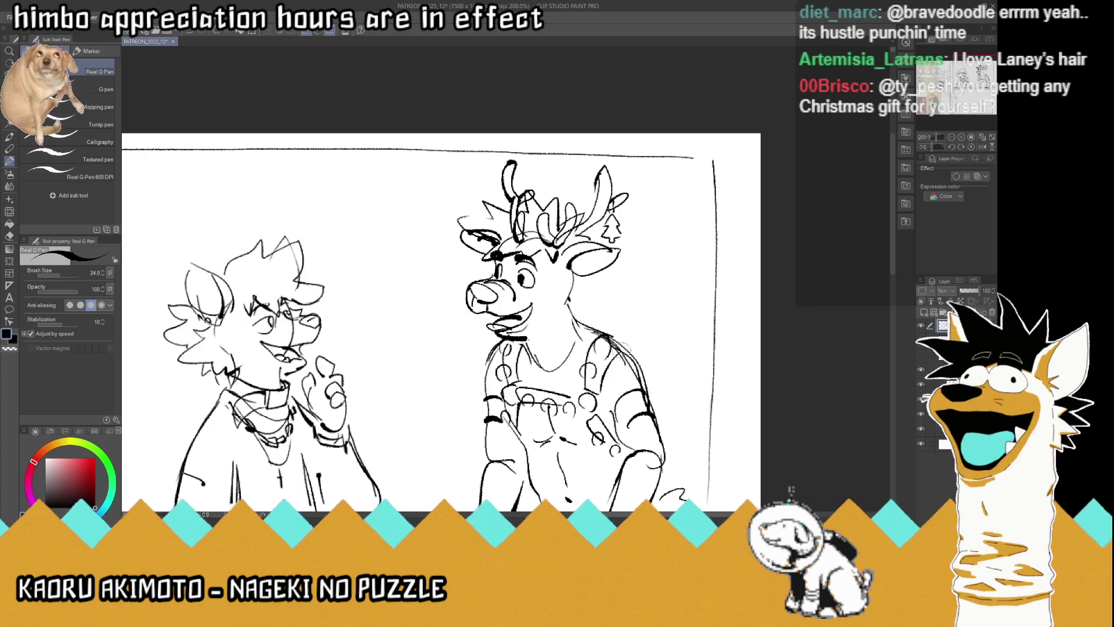
pyautogui.moveTo(579, 288); pyautogui.dragTo(571, 318)
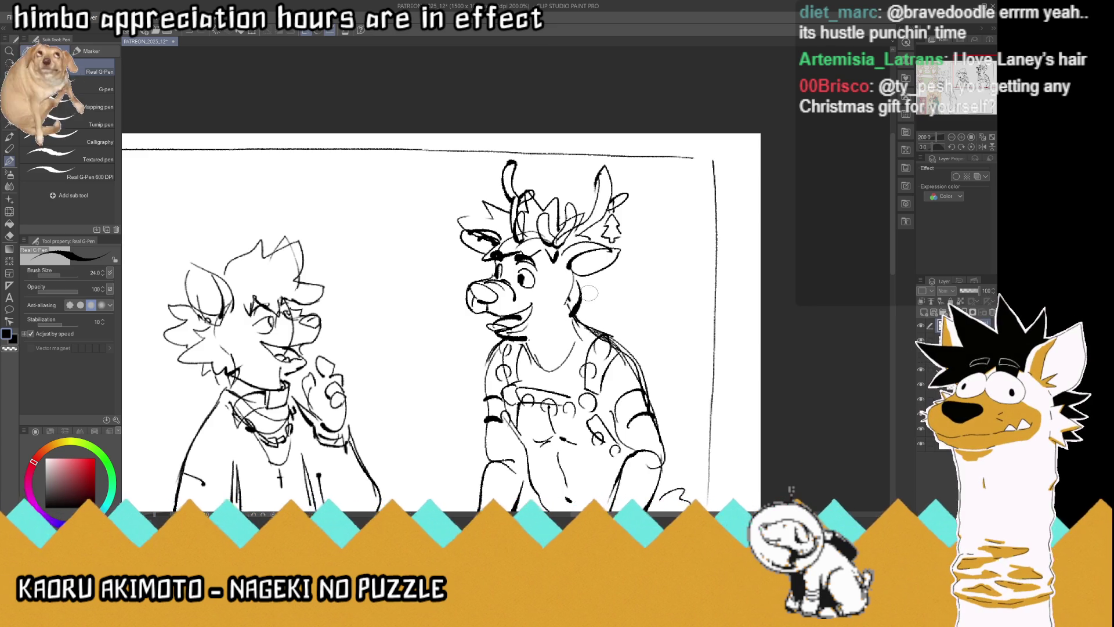
pyautogui.hotkey('ctrl', 'z')
pyautogui.hotkey('ctrl', 'z')
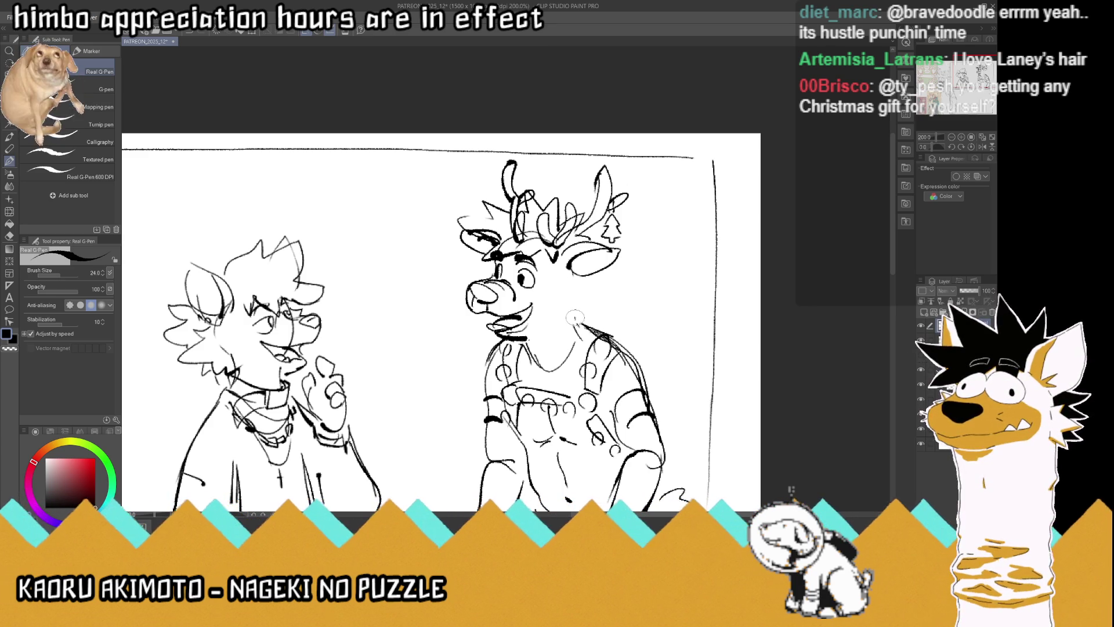
pyautogui.moveTo(573, 319)
pyautogui.mouseDown()
pyautogui.moveTo(576, 289)
pyautogui.moveTo(572, 313)
pyautogui.mouseUp()
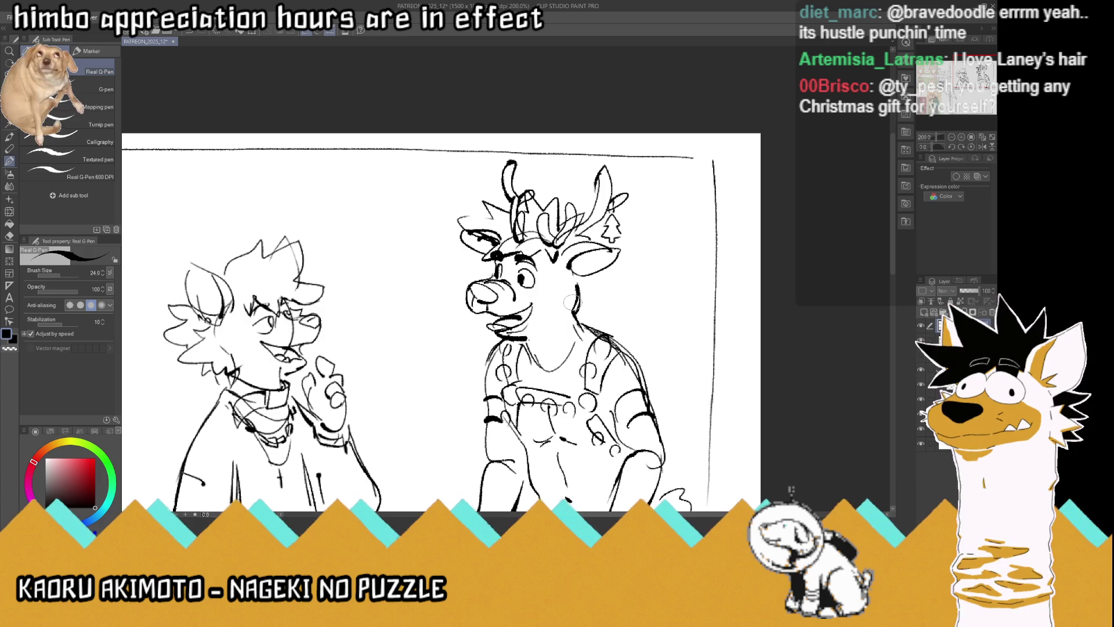
pyautogui.scroll(-2, 572, 302)
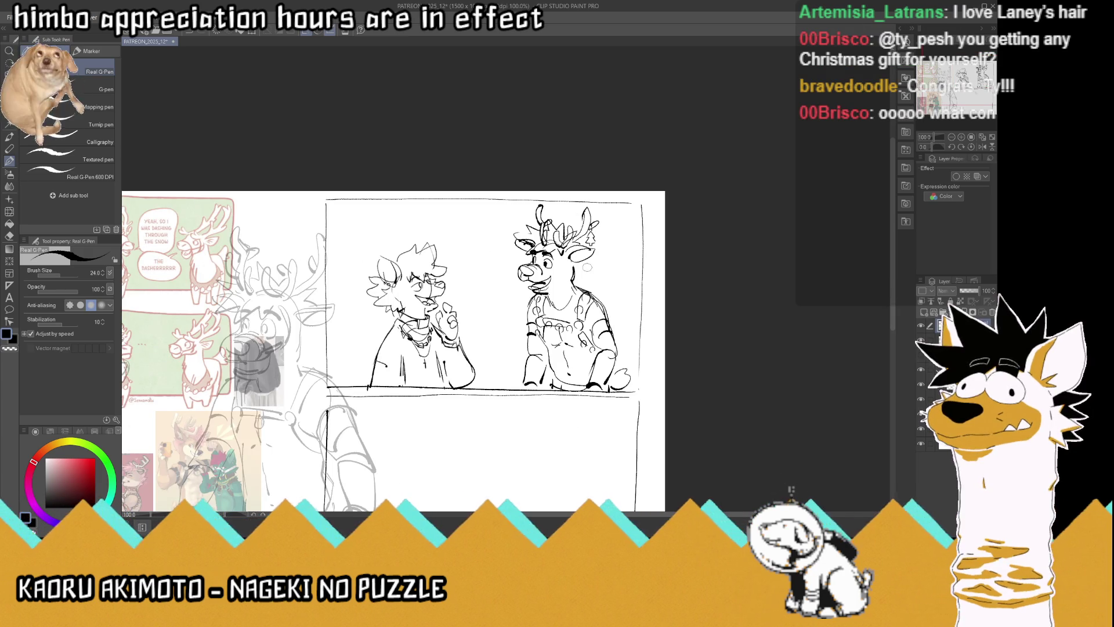
# Hide the reference images layer and the grey reindeer sketch layer
pyautogui.scroll(-2, 580, 261)
pyautogui.scroll(2, 603, 311)
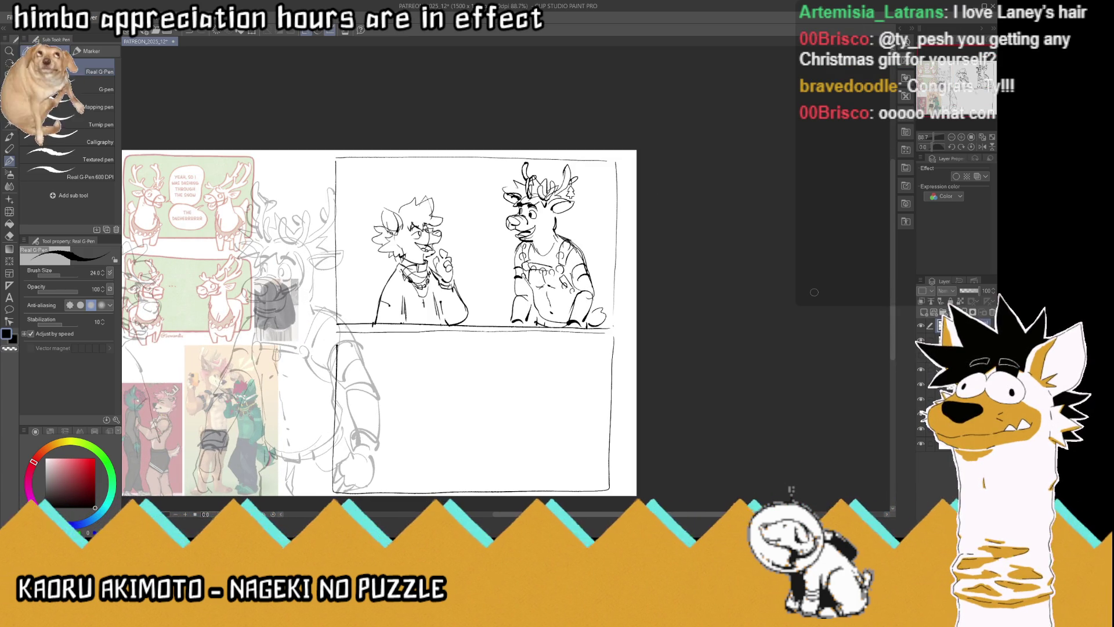
pyautogui.click(922, 371)
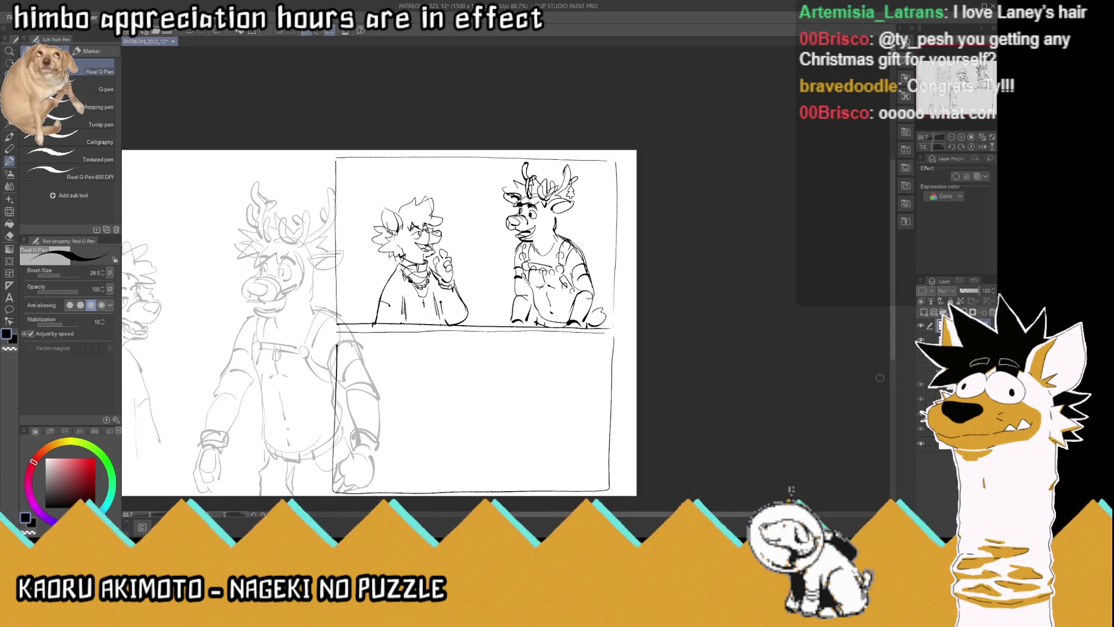
pyautogui.click(921, 339)
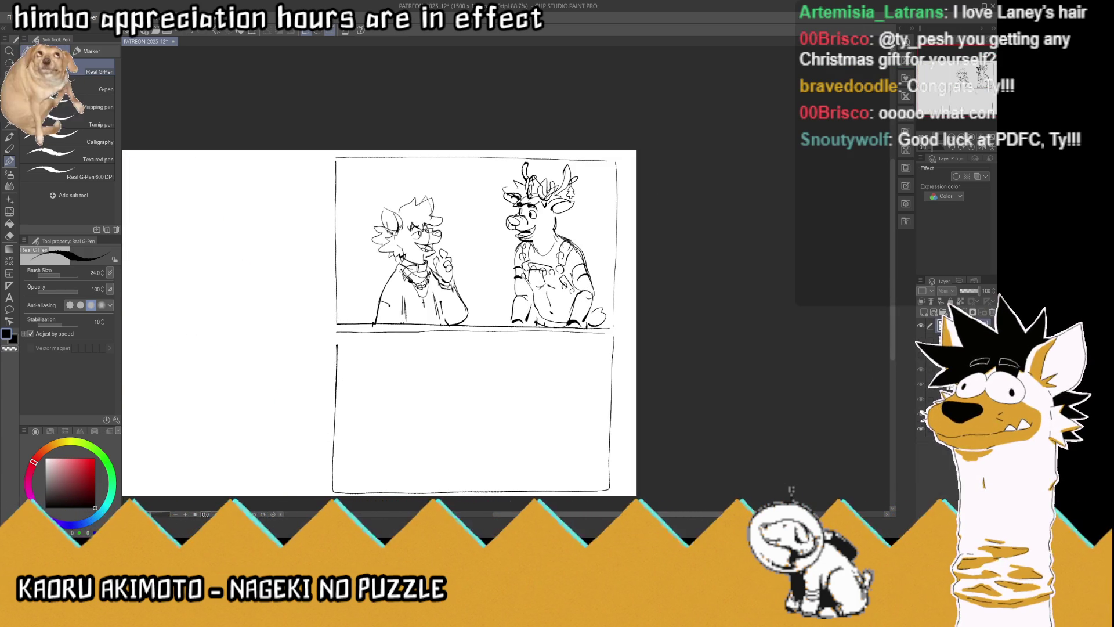
pyautogui.click(12, 113)
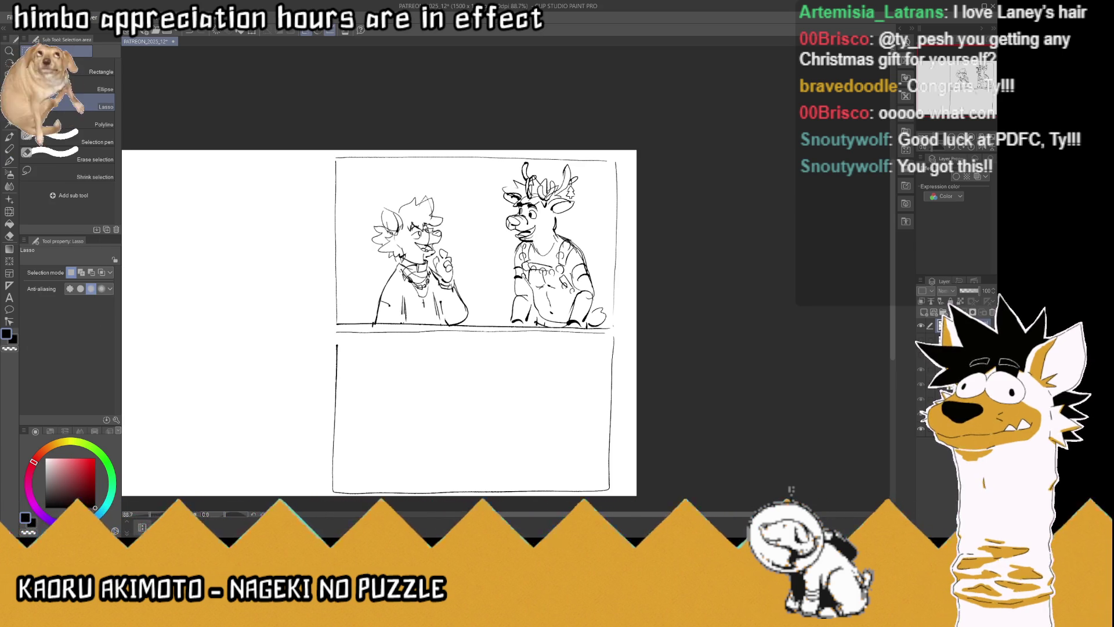
# Erase the lower panel's top and right borders and save the file
pyautogui.moveTo(618, 348)
pyautogui.mouseDown()
pyautogui.moveTo(610, 334)
pyautogui.moveTo(342, 335)
pyautogui.moveTo(334, 442)
pyautogui.moveTo(457, 494)
pyautogui.mouseUp()
pyautogui.moveTo(608, 468); pyautogui.dragTo(620, 340)
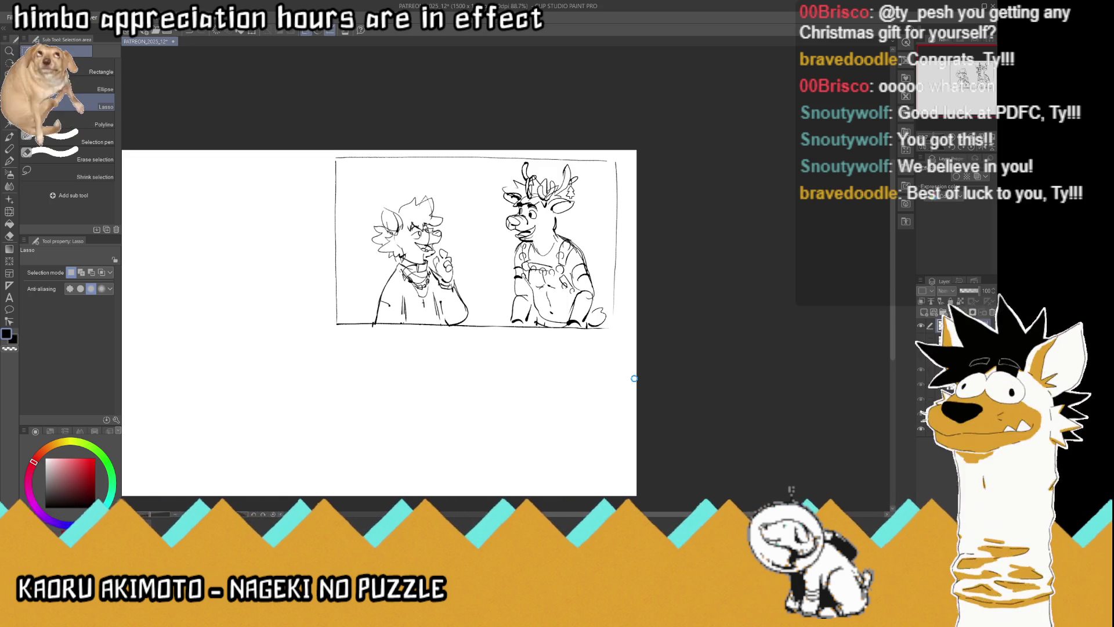
pyautogui.hotkey('ctrl', 's')
# Duplicate the top panel's sketch layer, move the copy into the lower panel, and fade its opacity
pyautogui.press('k')
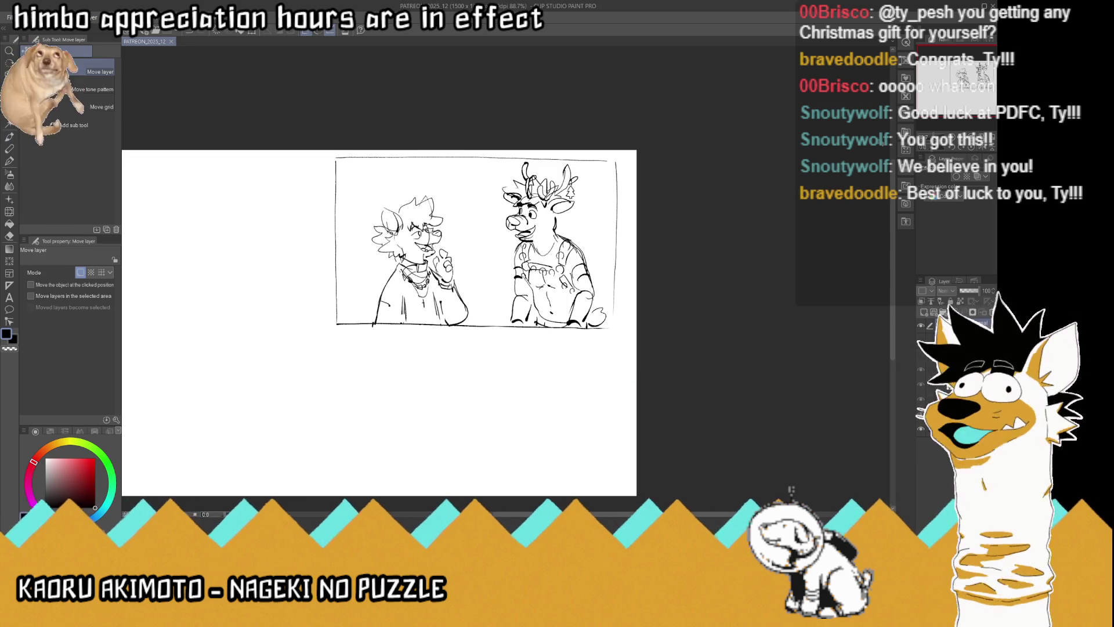
pyautogui.hotkey('ctrl', '0')
pyautogui.moveTo(662, 238); pyautogui.dragTo(515, 233)
pyautogui.hotkey('ctrl', 'c')
pyautogui.hotkey('ctrl', 'v')
pyautogui.moveTo(527, 168); pyautogui.dragTo(527, 397)
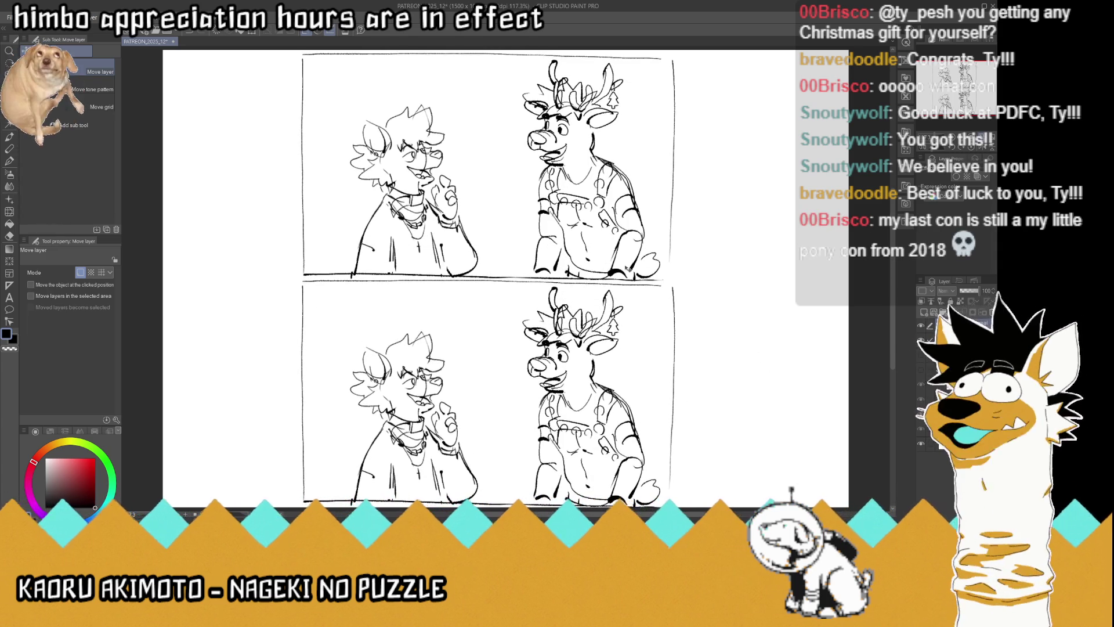
pyautogui.click(963, 291)
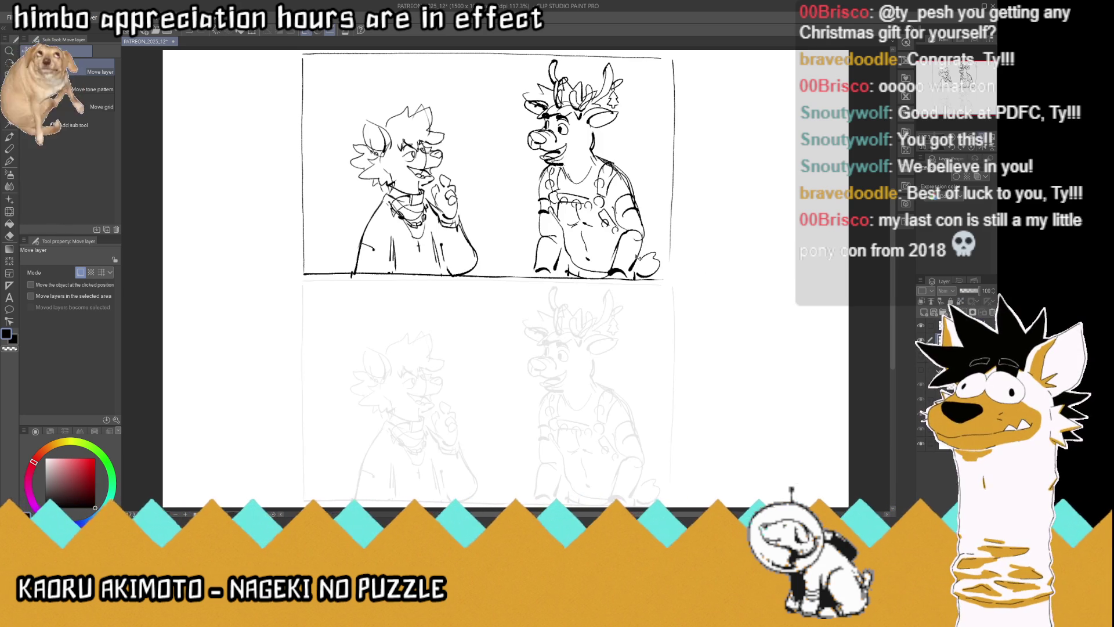
pyautogui.click(11, 161)
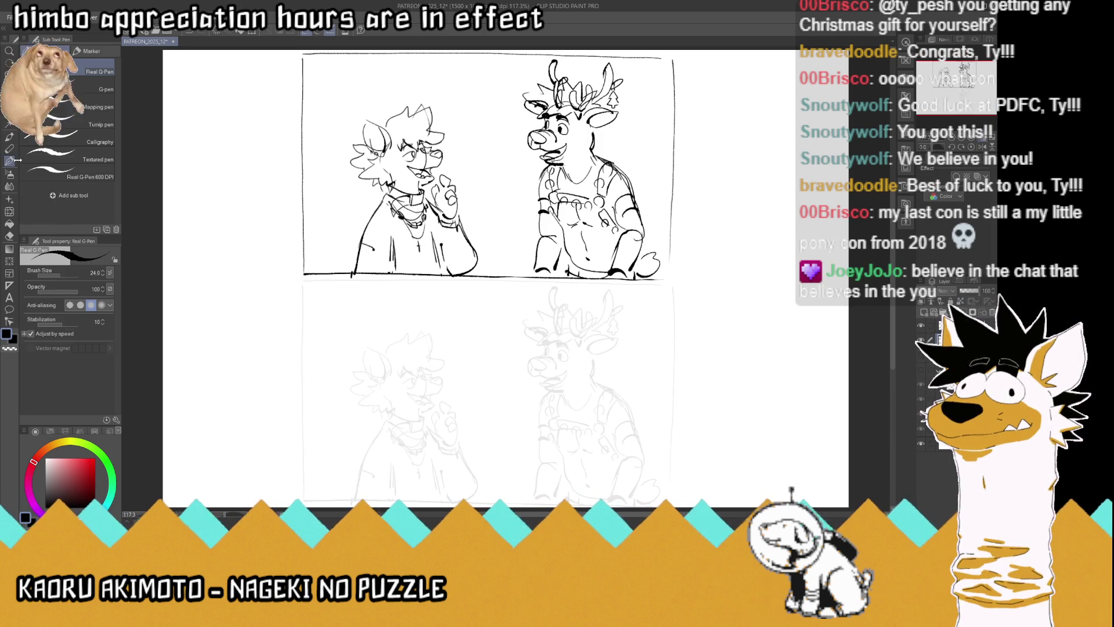
# Ink the lower-panel canine's eyes, ear, hair and cheek fur over the faded copy
pyautogui.moveTo(408, 374)
pyautogui.mouseDown()
pyautogui.moveTo(428, 365)
pyautogui.moveTo(444, 378)
pyautogui.moveTo(435, 394)
pyautogui.moveTo(406, 397)
pyautogui.moveTo(441, 393)
pyautogui.moveTo(420, 419)
pyautogui.mouseUp()
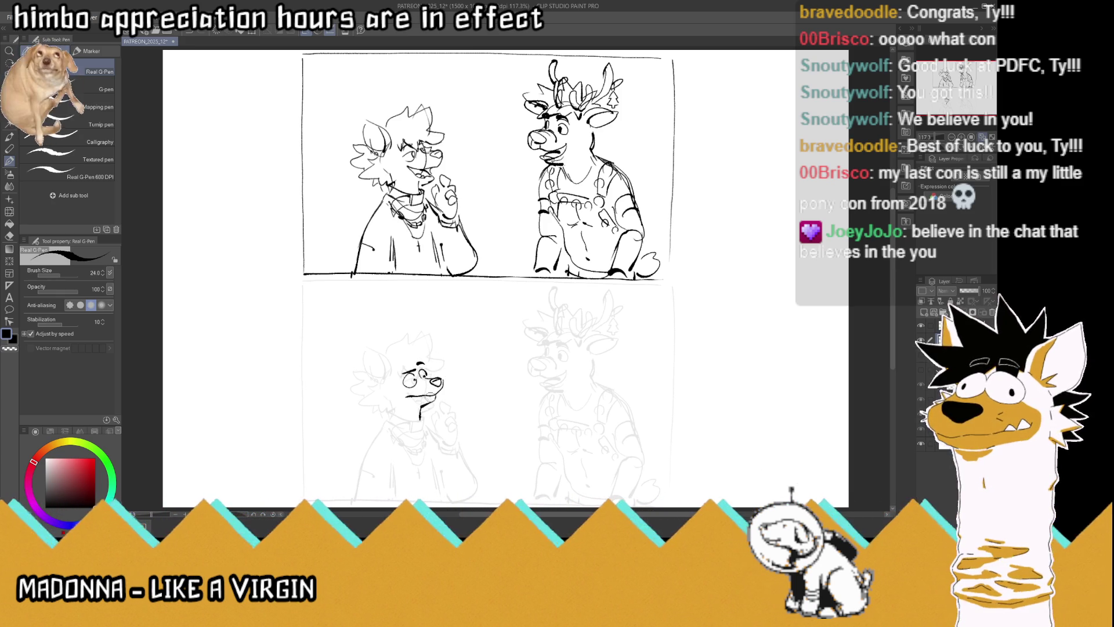
pyautogui.moveTo(390, 376)
pyautogui.mouseDown()
pyautogui.moveTo(369, 384)
pyautogui.moveTo(352, 366)
pyautogui.moveTo(390, 369)
pyautogui.moveTo(357, 407)
pyautogui.moveTo(397, 413)
pyautogui.mouseUp()
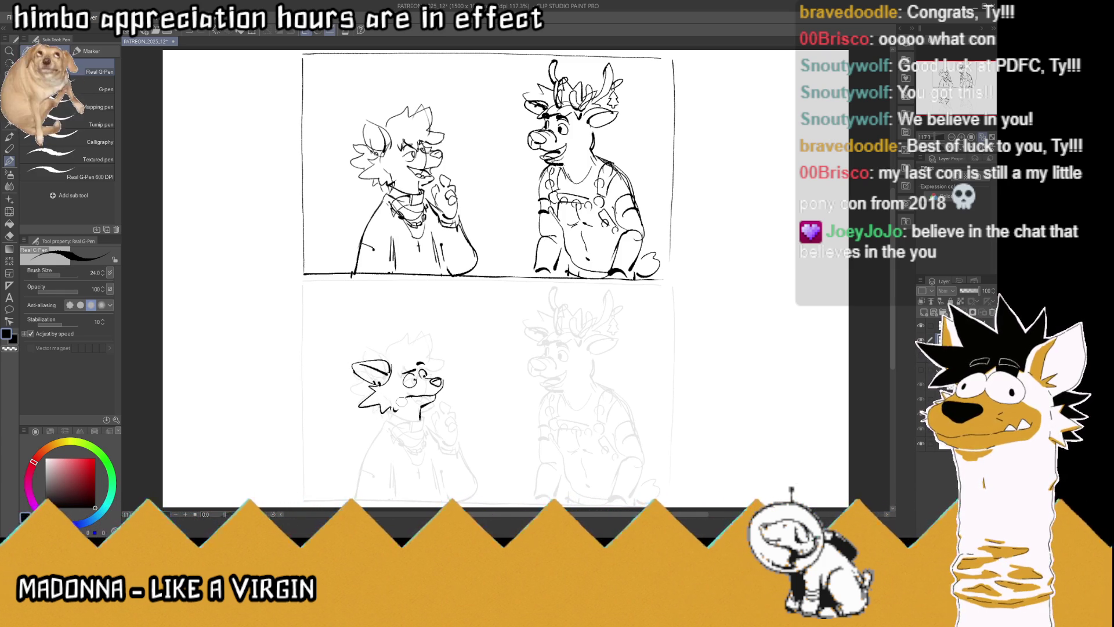
pyautogui.moveTo(386, 352)
pyautogui.mouseDown()
pyautogui.moveTo(422, 337)
pyautogui.moveTo(444, 372)
pyautogui.mouseUp()
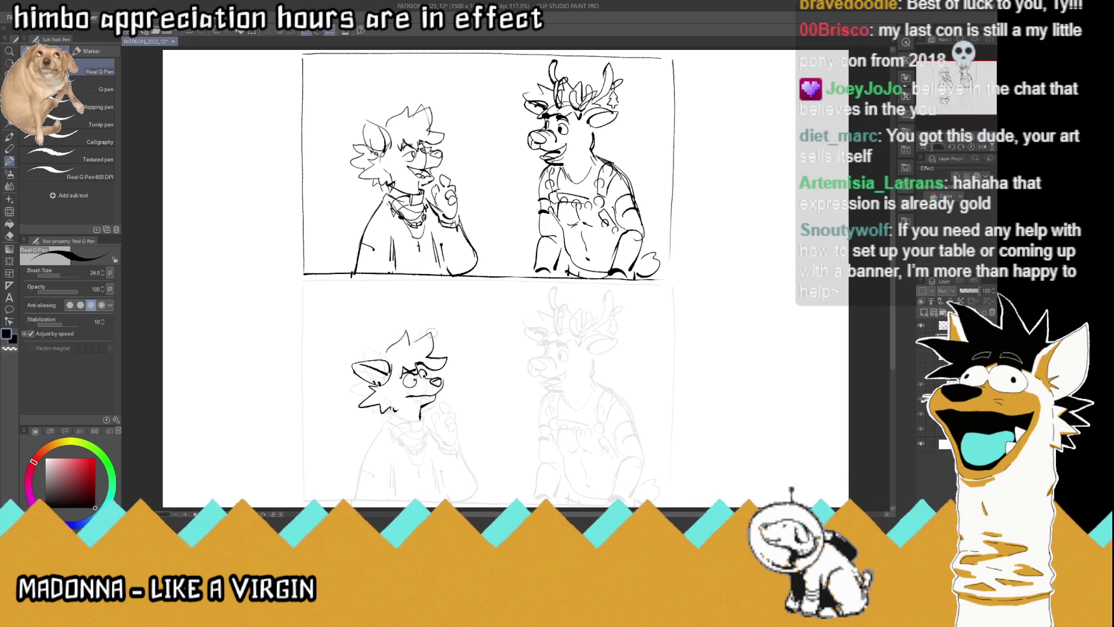
pyautogui.moveTo(420, 352)
pyautogui.mouseDown()
pyautogui.moveTo(452, 356)
pyautogui.moveTo(439, 370)
pyautogui.mouseUp()
pyautogui.moveTo(367, 383)
pyautogui.mouseDown()
pyautogui.moveTo(347, 391)
pyautogui.moveTo(421, 418)
pyautogui.moveTo(391, 441)
pyautogui.moveTo(383, 415)
pyautogui.mouseUp()
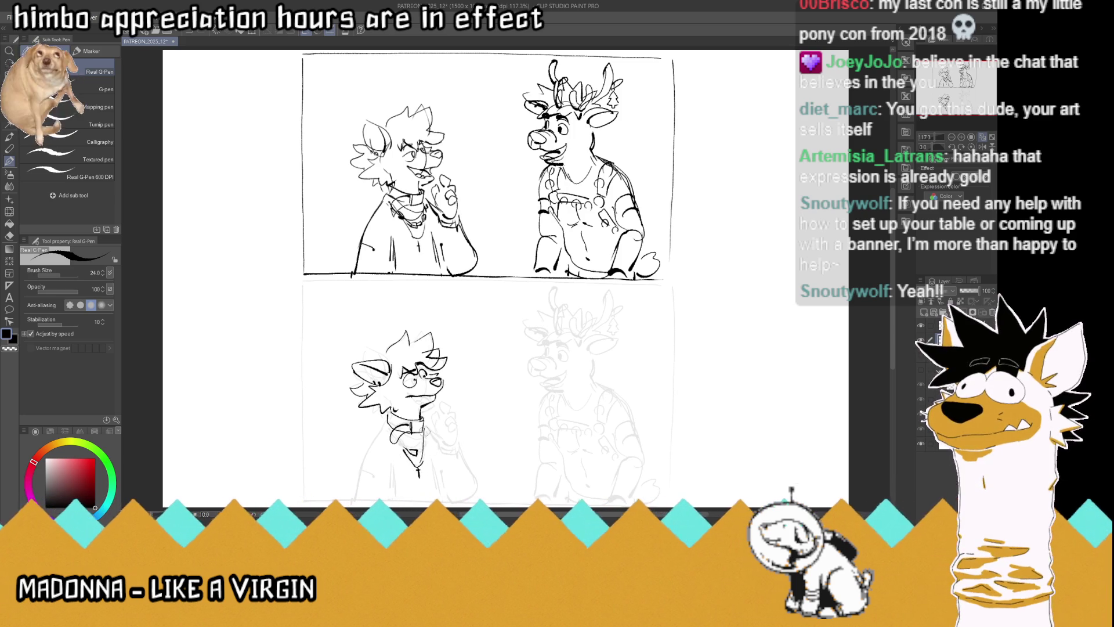
# Ink the canine's collar, raised hand, sleeve and torso lines
pyautogui.moveTo(424, 431)
pyautogui.mouseDown()
pyautogui.moveTo(426, 444)
pyautogui.moveTo(378, 440)
pyautogui.moveTo(369, 452)
pyautogui.mouseUp()
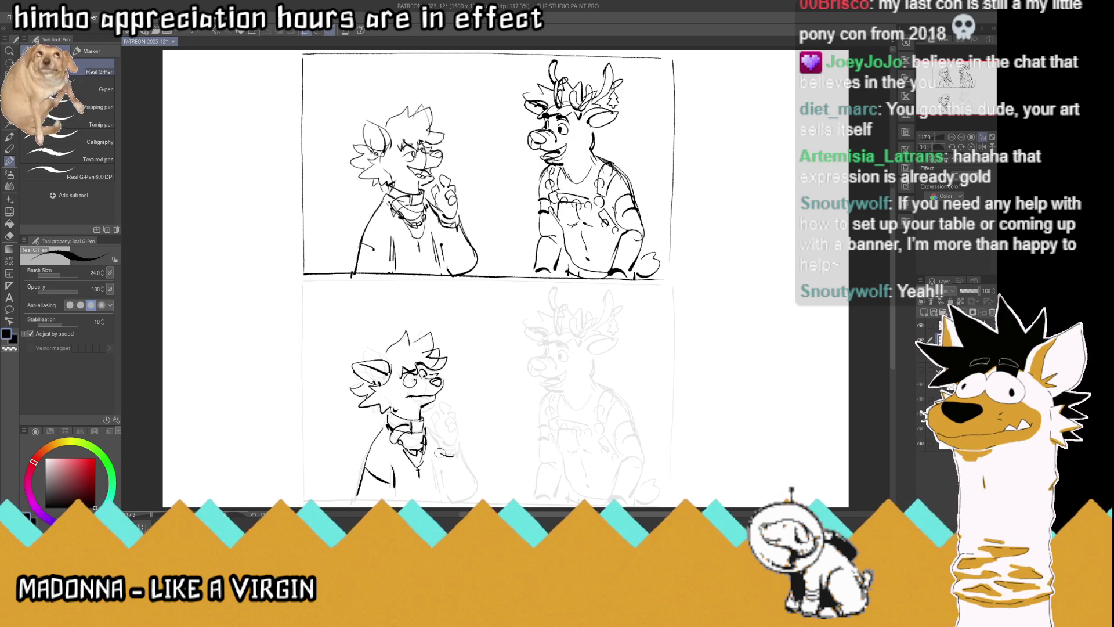
pyautogui.moveTo(459, 433)
pyautogui.mouseDown()
pyautogui.moveTo(446, 443)
pyautogui.moveTo(458, 436)
pyautogui.moveTo(447, 431)
pyautogui.mouseUp()
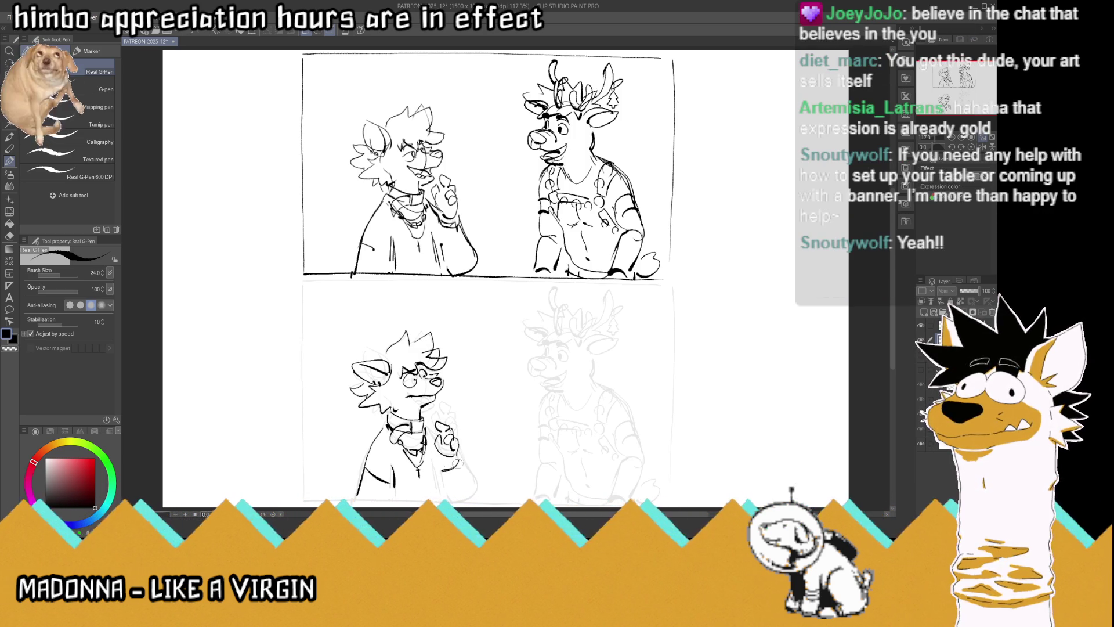
pyautogui.moveTo(458, 456); pyautogui.dragTo(484, 498)
pyautogui.moveTo(365, 454)
pyautogui.mouseDown()
pyautogui.moveTo(354, 505)
pyautogui.moveTo(397, 506)
pyautogui.mouseUp()
pyautogui.moveTo(443, 457); pyautogui.dragTo(444, 504)
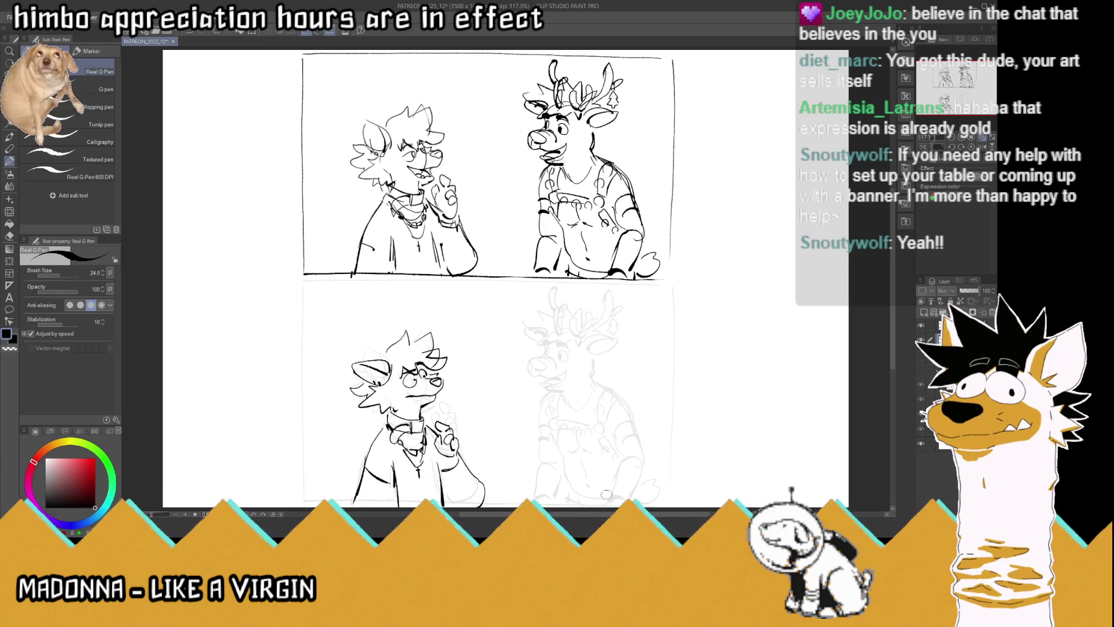
# Draw the lower panel's bottom, left and top borders
pyautogui.scroll(-1, 876, 359)
pyautogui.moveTo(670, 465); pyautogui.dragTo(430, 466)
pyautogui.moveTo(306, 456)
pyautogui.mouseDown()
pyautogui.moveTo(304, 247)
pyautogui.moveTo(377, 243)
pyautogui.mouseUp()
pyautogui.moveTo(307, 248)
pyautogui.mouseDown()
pyautogui.moveTo(672, 252)
pyautogui.moveTo(669, 457)
pyautogui.mouseUp()
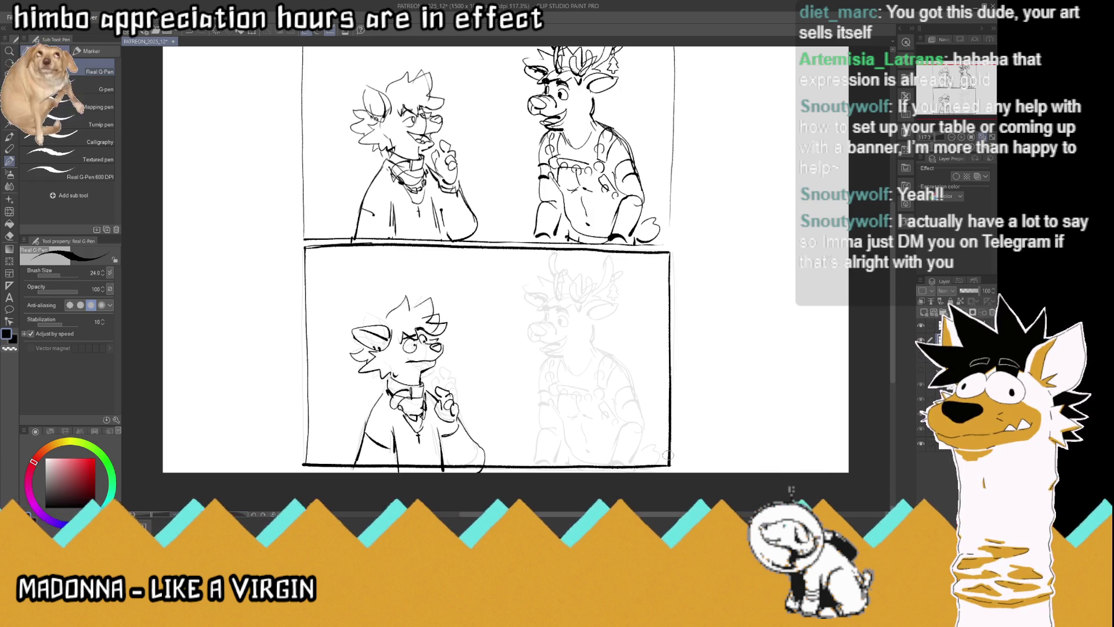
# Save the comic file with Ctrl+S
pyautogui.hotkey('ctrl', 's')
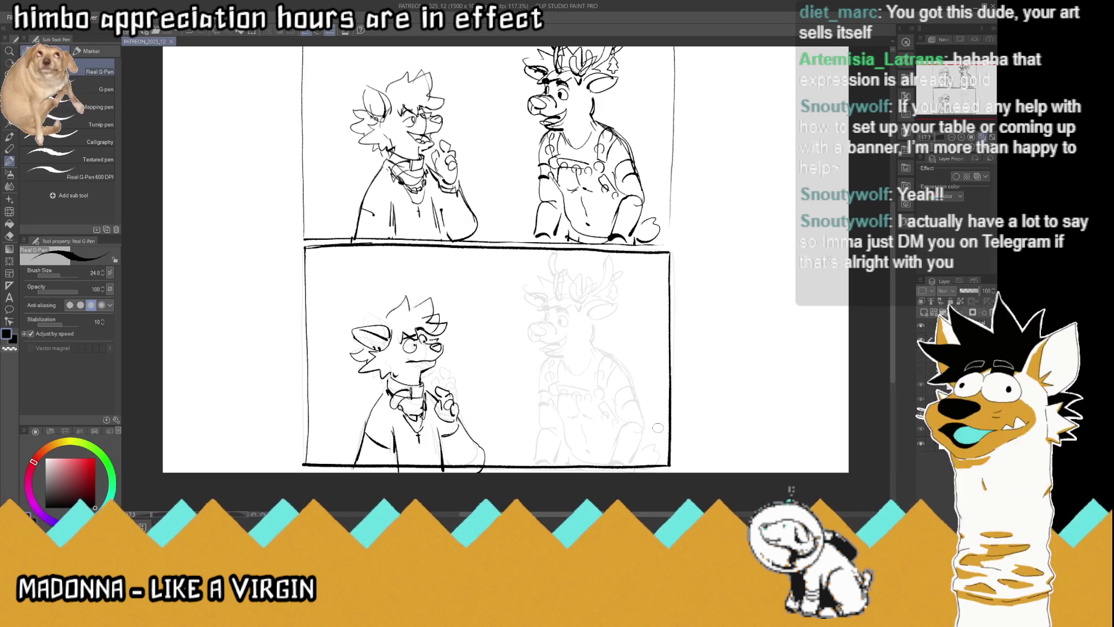
pyautogui.scroll(-3, 546, 256)
pyautogui.scroll(3, 562, 233)
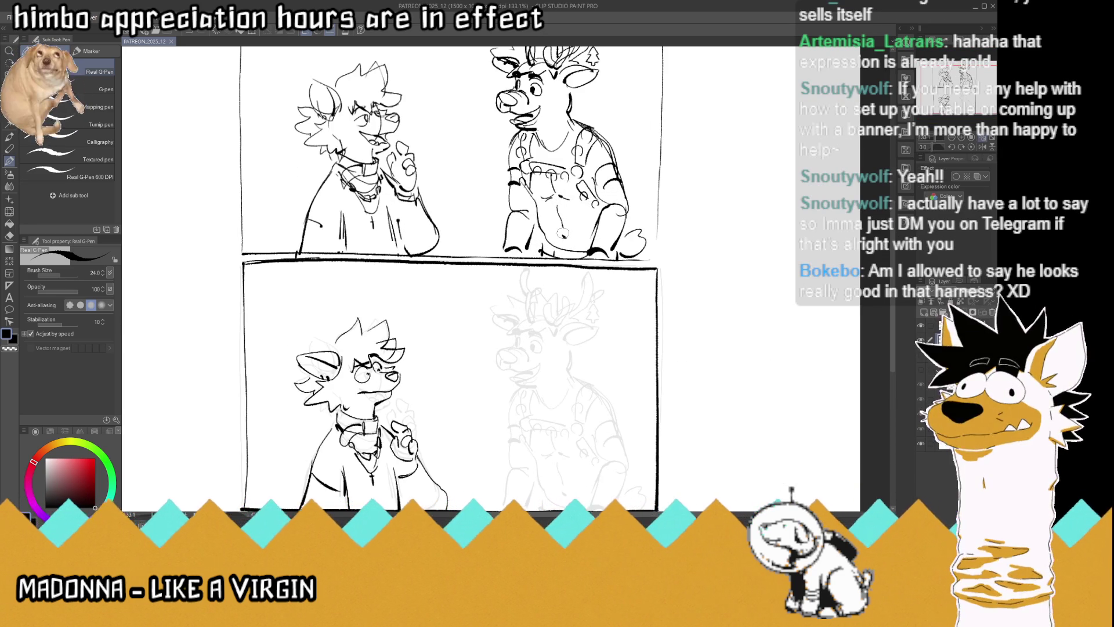
# Make the reference images layer visible again
pyautogui.scroll(-3, 564, 238)
pyautogui.scroll(3, 575, 300)
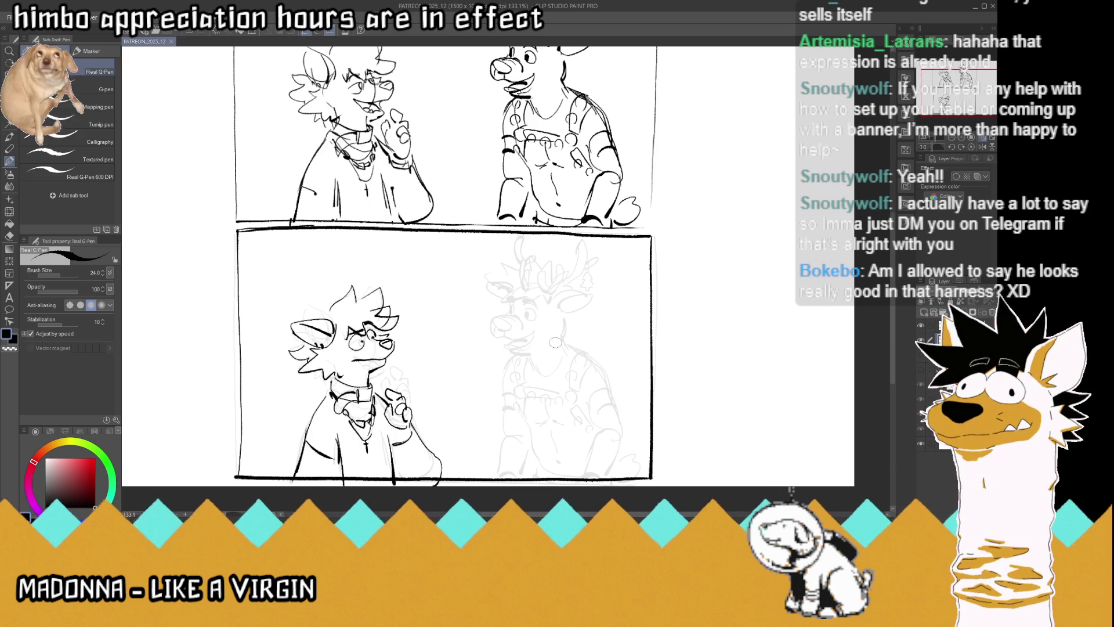
pyautogui.click(921, 371)
pyautogui.scroll(-2, 747, 361)
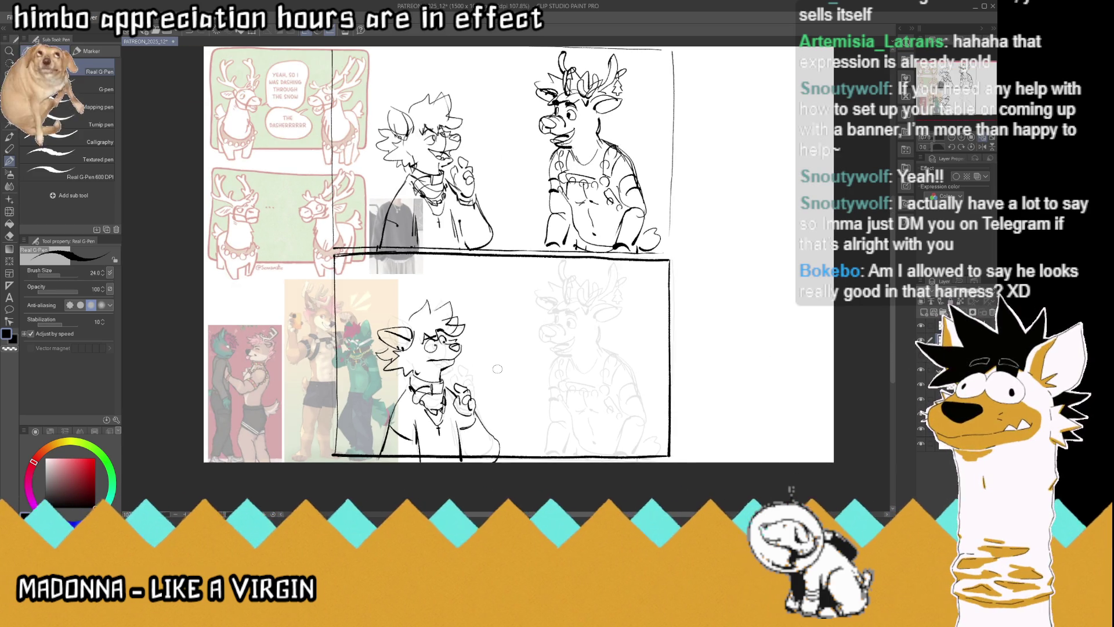
# Add a three-dot ellipsis inside a speech bubble above the lower-panel canine
pyautogui.scroll(2, 498, 369)
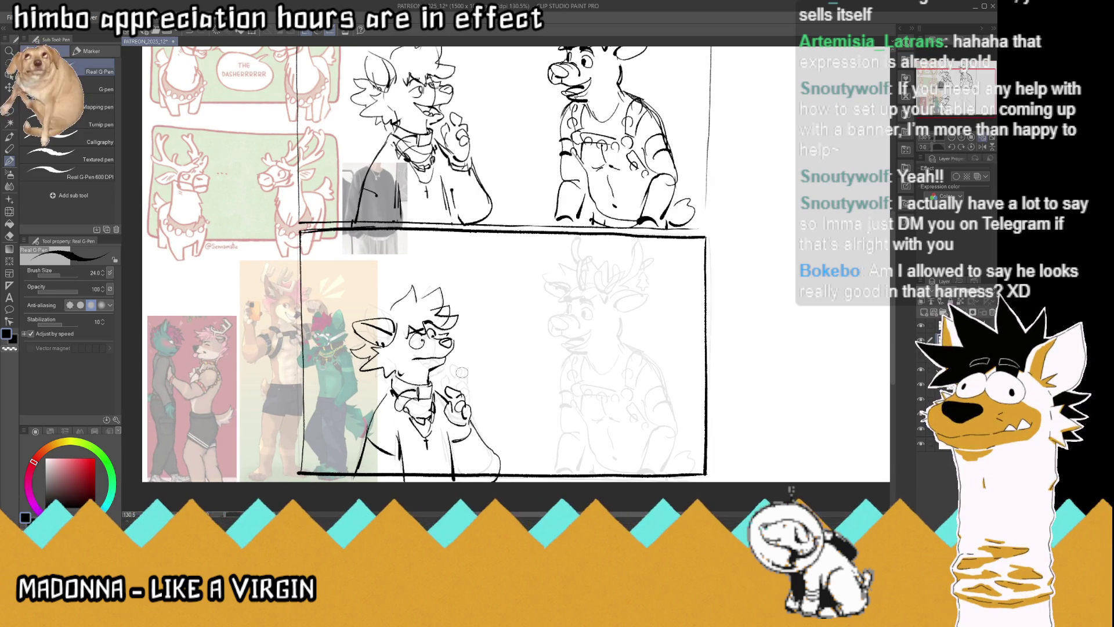
pyautogui.click(458, 283)
pyautogui.click(469, 283)
pyautogui.click(477, 284)
pyautogui.moveTo(469, 297)
pyautogui.mouseDown()
pyautogui.moveTo(447, 266)
pyautogui.moveTo(479, 298)
pyautogui.mouseUp()
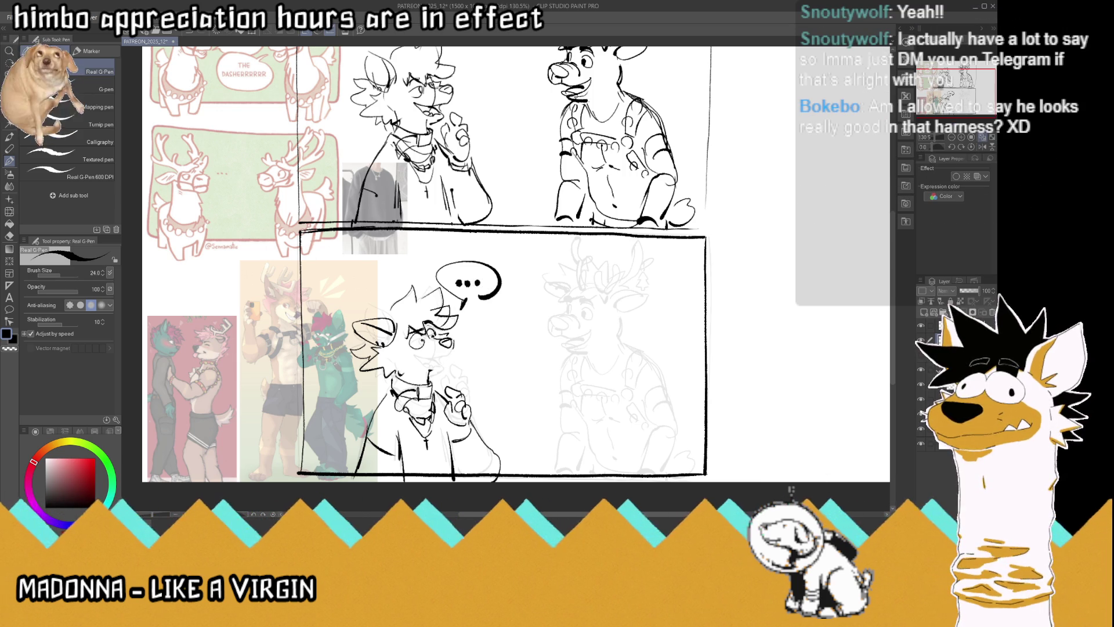
# Refine the canine's snout and eye line, then ink the reindeer's eyes and chin
pyautogui.moveTo(454, 338)
pyautogui.mouseDown()
pyautogui.moveTo(441, 358)
pyautogui.moveTo(422, 359)
pyautogui.mouseUp()
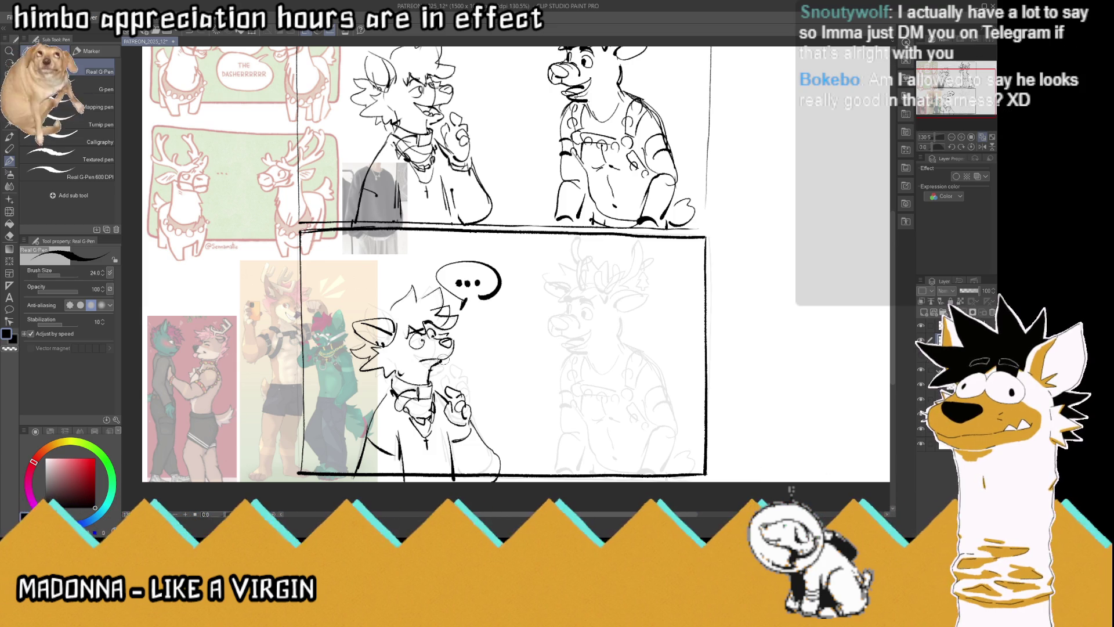
pyautogui.moveTo(430, 332); pyautogui.dragTo(440, 342)
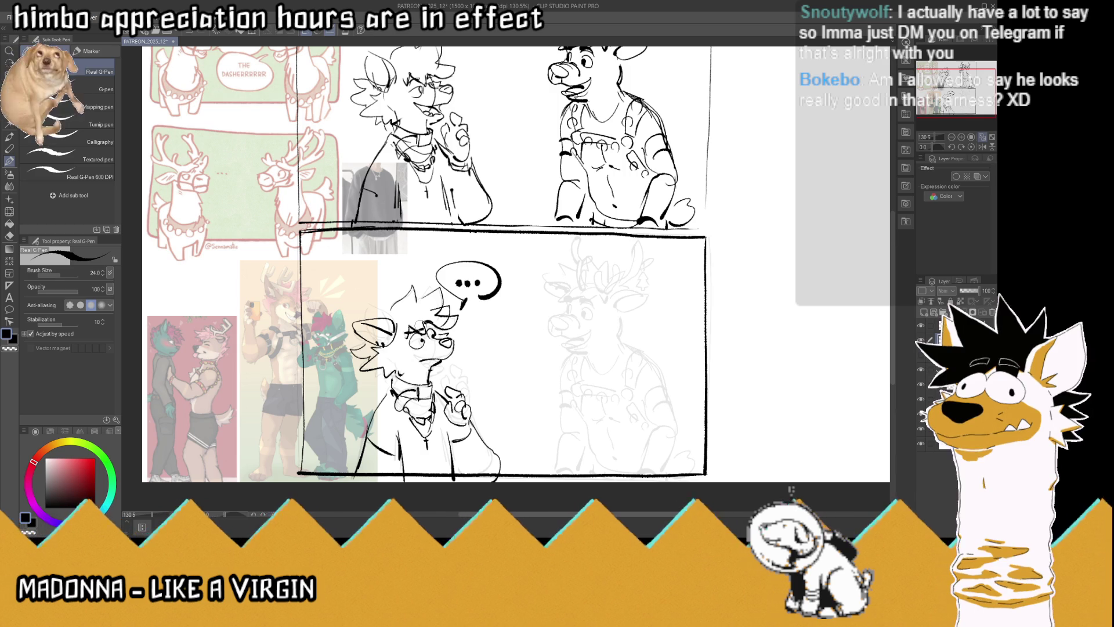
pyautogui.moveTo(583, 313)
pyautogui.mouseDown()
pyautogui.moveTo(547, 325)
pyautogui.moveTo(570, 328)
pyautogui.moveTo(558, 336)
pyautogui.moveTo(582, 323)
pyautogui.moveTo(593, 332)
pyautogui.moveTo(570, 342)
pyautogui.moveTo(587, 350)
pyautogui.mouseUp()
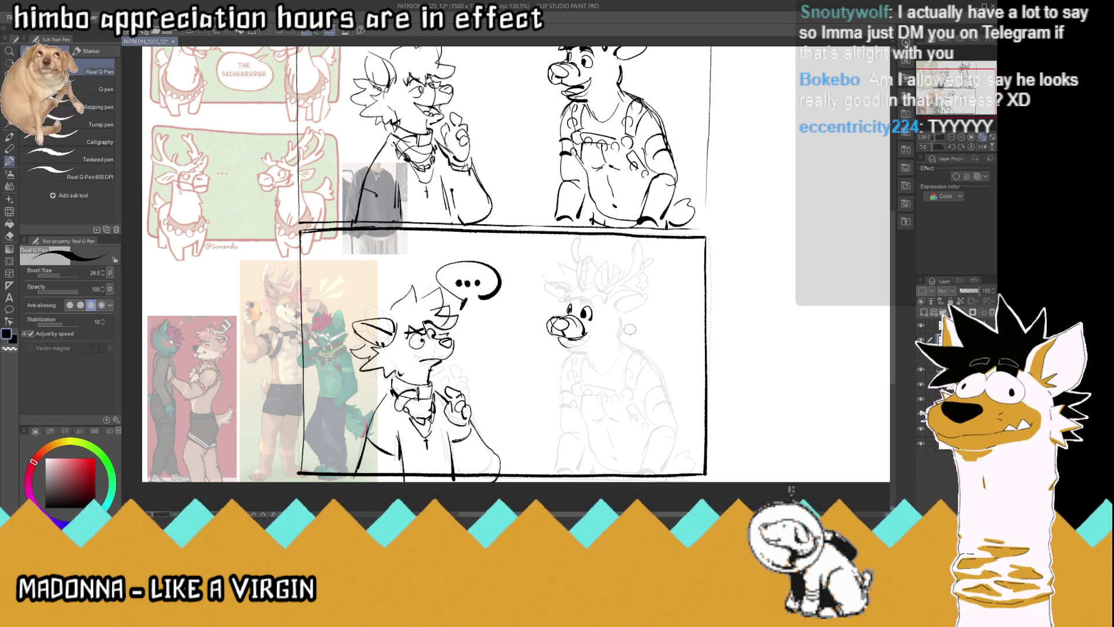
pyautogui.moveTo(561, 340)
pyautogui.mouseDown()
pyautogui.moveTo(592, 360)
pyautogui.moveTo(623, 332)
pyautogui.moveTo(607, 294)
pyautogui.moveTo(576, 297)
pyautogui.mouseUp()
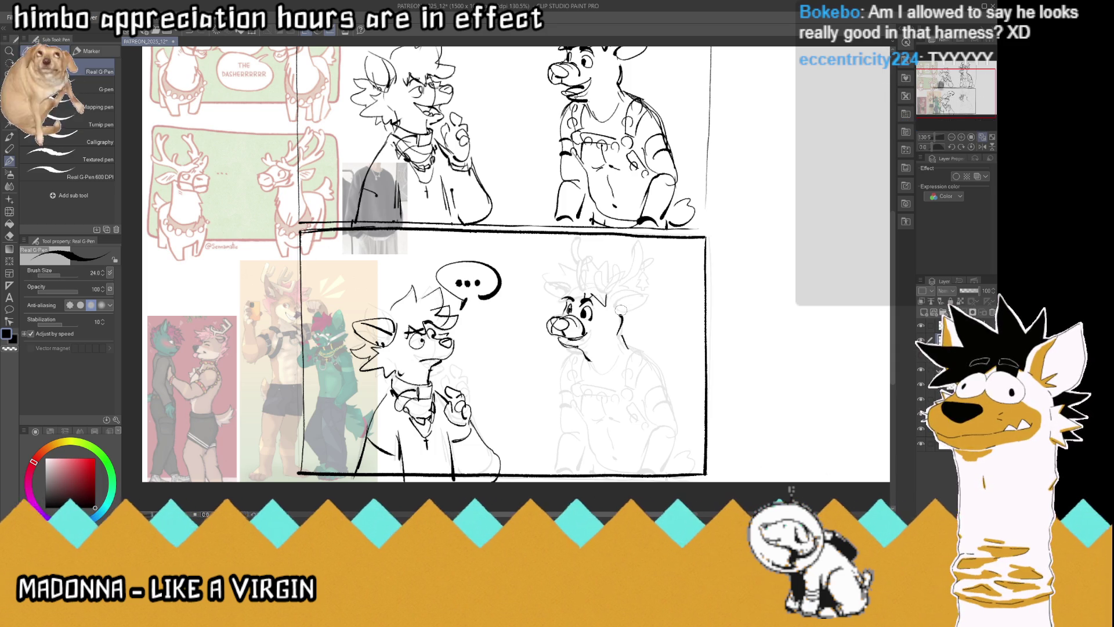
# Ink the lower-panel reindeer's ear and head, then its left side, right arm and right side
pyautogui.moveTo(619, 314)
pyautogui.mouseDown()
pyautogui.moveTo(610, 290)
pyautogui.moveTo(642, 294)
pyautogui.moveTo(626, 309)
pyautogui.moveTo(638, 295)
pyautogui.mouseUp()
pyautogui.moveTo(566, 285)
pyautogui.mouseDown()
pyautogui.moveTo(554, 299)
pyautogui.moveTo(580, 264)
pyautogui.moveTo(578, 235)
pyautogui.moveTo(609, 287)
pyautogui.moveTo(638, 238)
pyautogui.moveTo(611, 290)
pyautogui.moveTo(658, 254)
pyautogui.moveTo(648, 279)
pyautogui.moveTo(642, 258)
pyautogui.moveTo(572, 268)
pyautogui.moveTo(592, 276)
pyautogui.moveTo(606, 256)
pyautogui.moveTo(616, 263)
pyautogui.mouseUp()
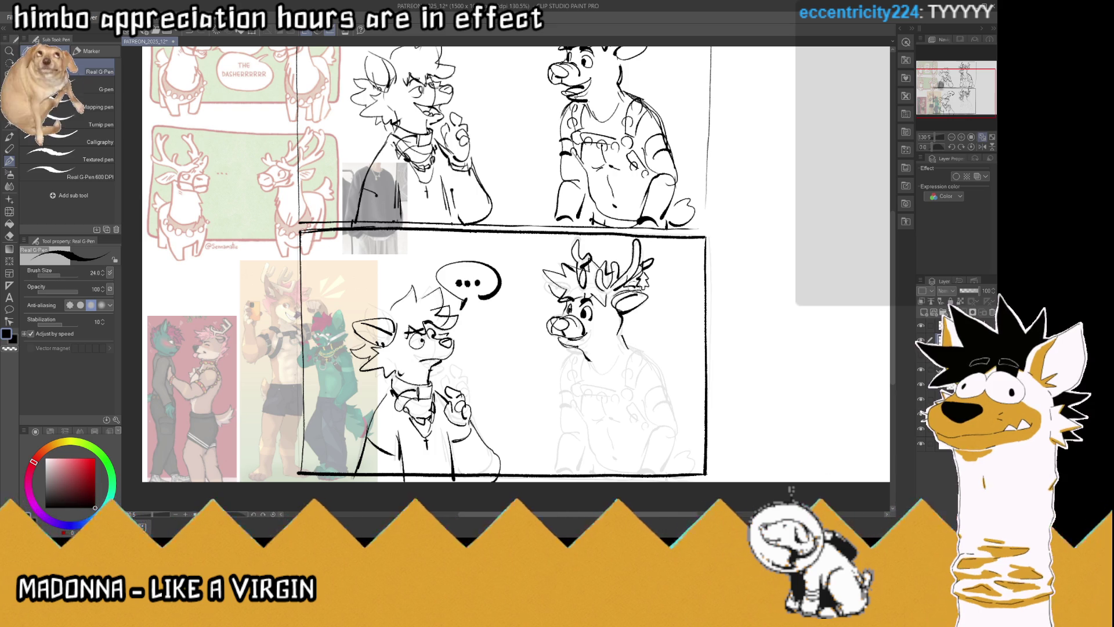
pyautogui.moveTo(575, 351)
pyautogui.mouseDown()
pyautogui.moveTo(559, 379)
pyautogui.moveTo(560, 405)
pyautogui.moveTo(580, 402)
pyautogui.moveTo(562, 433)
pyautogui.moveTo(586, 441)
pyautogui.mouseUp()
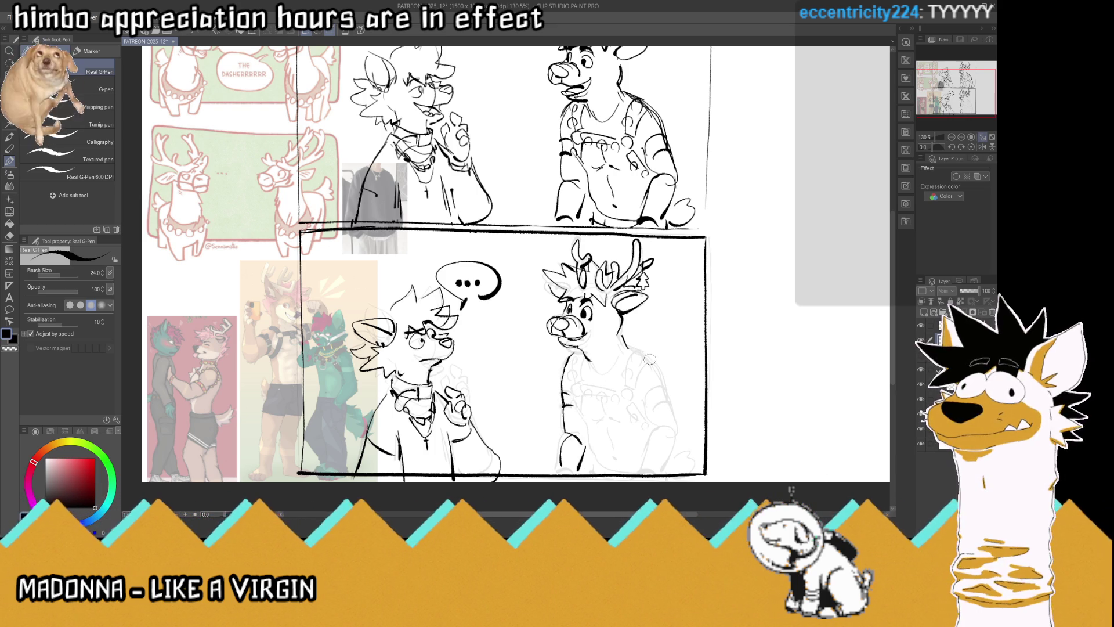
pyautogui.moveTo(641, 397)
pyautogui.mouseDown()
pyautogui.moveTo(673, 420)
pyautogui.moveTo(658, 371)
pyautogui.moveTo(633, 348)
pyautogui.mouseUp()
pyautogui.moveTo(670, 422)
pyautogui.mouseDown()
pyautogui.moveTo(672, 438)
pyautogui.moveTo(654, 432)
pyautogui.moveTo(665, 469)
pyautogui.mouseUp()
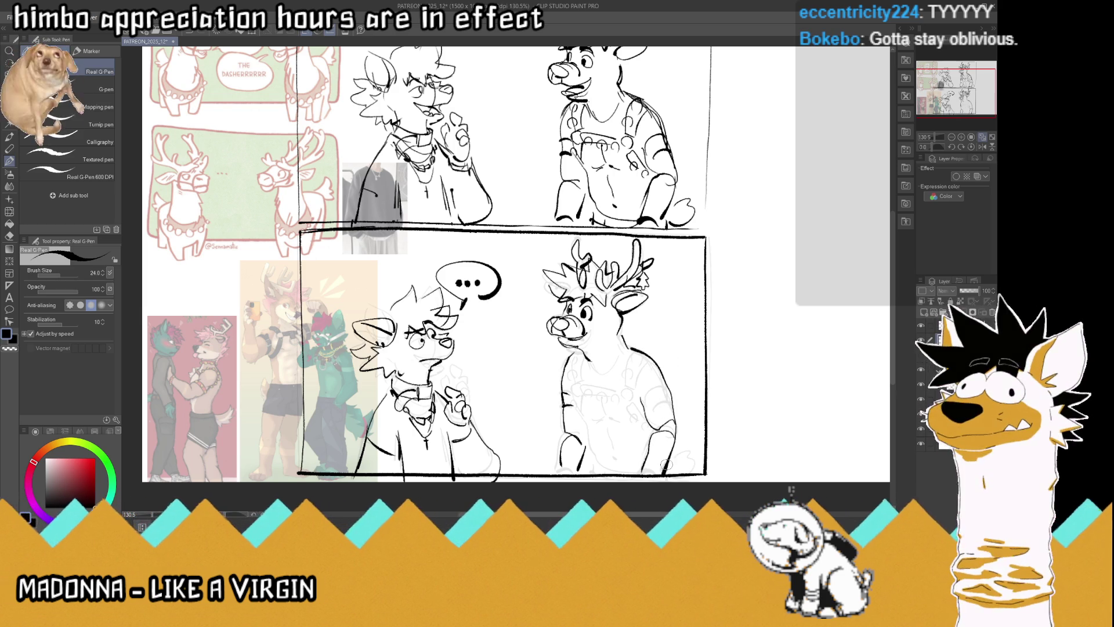